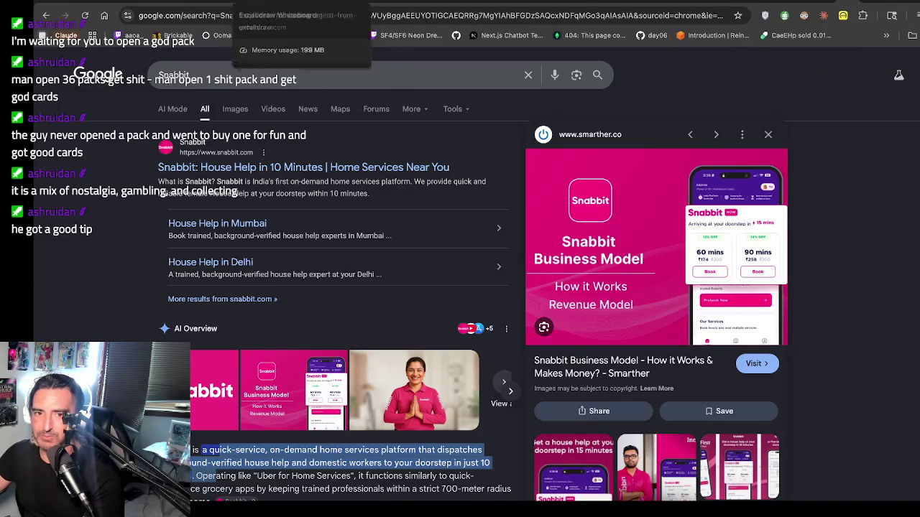
Skip to the next Daily Mix 1 track in Spotify, then return to the markdown funding list.
click(166, 9)
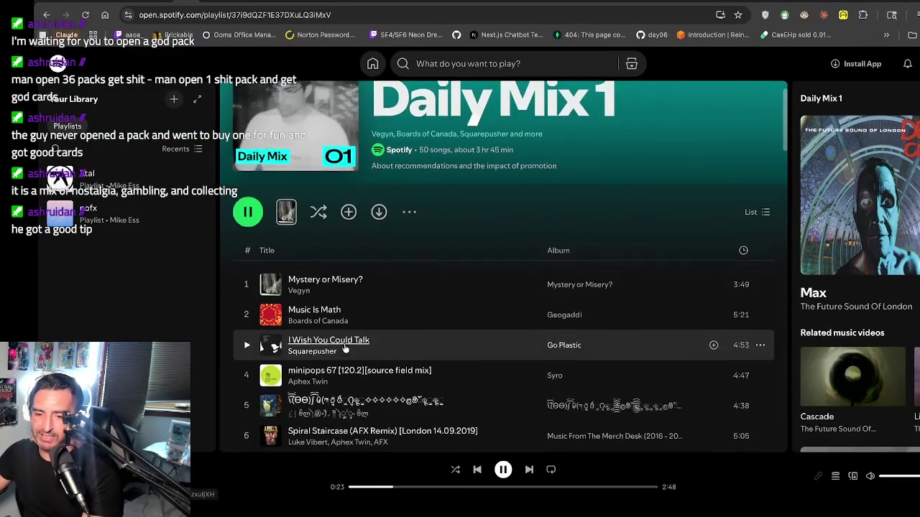
scroll(345, 348, down, 3)
click(529, 471)
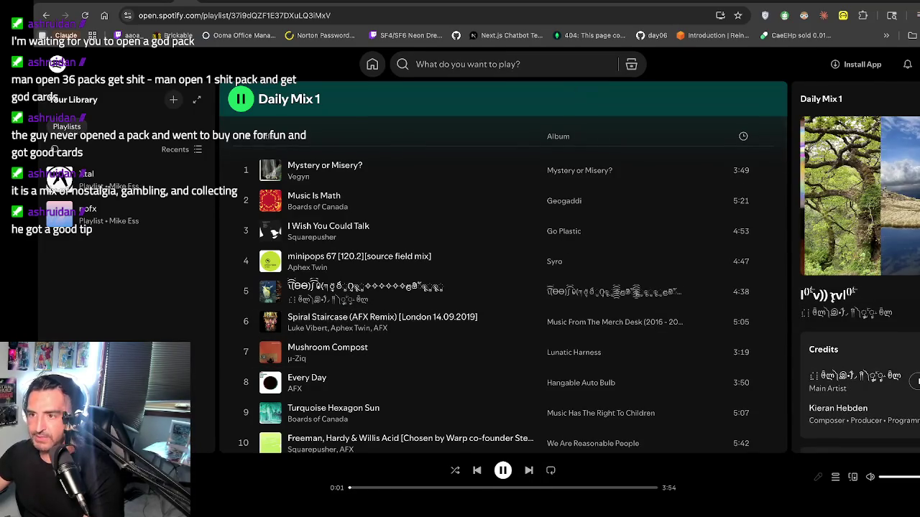
key(ctrl+Tab)
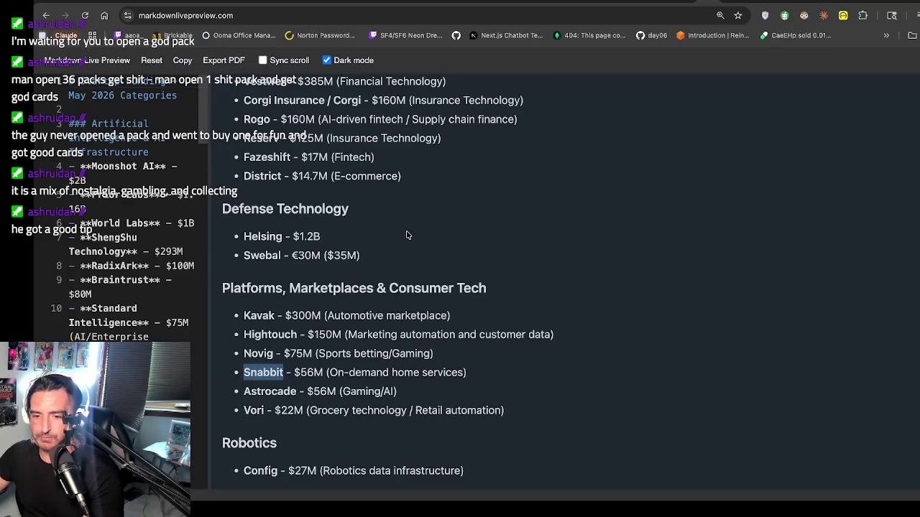
Select the name Helsing under Defense Technology in the markdown preview.
click(372, 277)
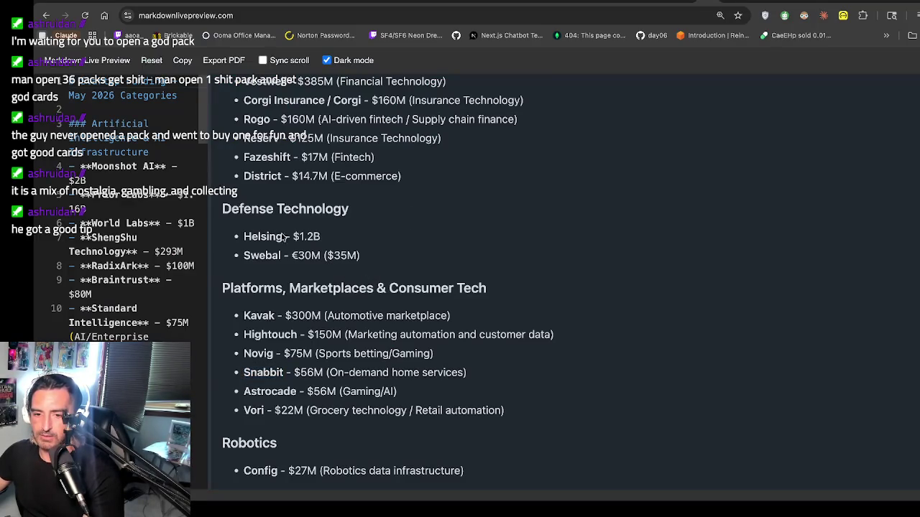
drag(284, 238, 248, 236)
key(ctrl+t)
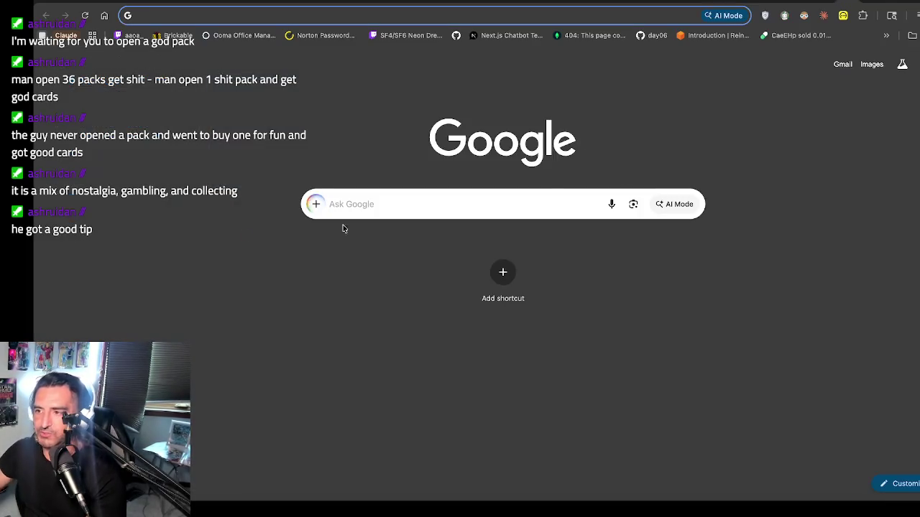
key(ctrl+w)
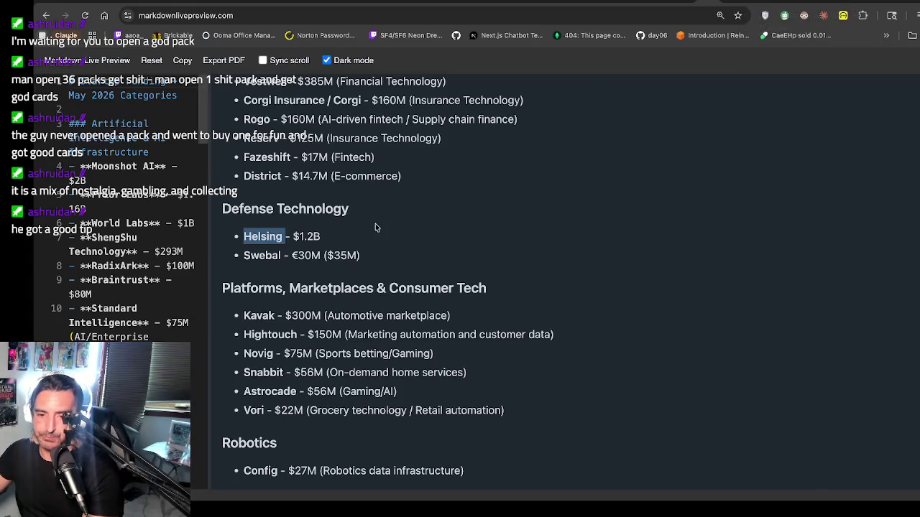
Briefly switch application windows, then return to the Spotify Daily Mix 1 tab.
key(super+Tab)
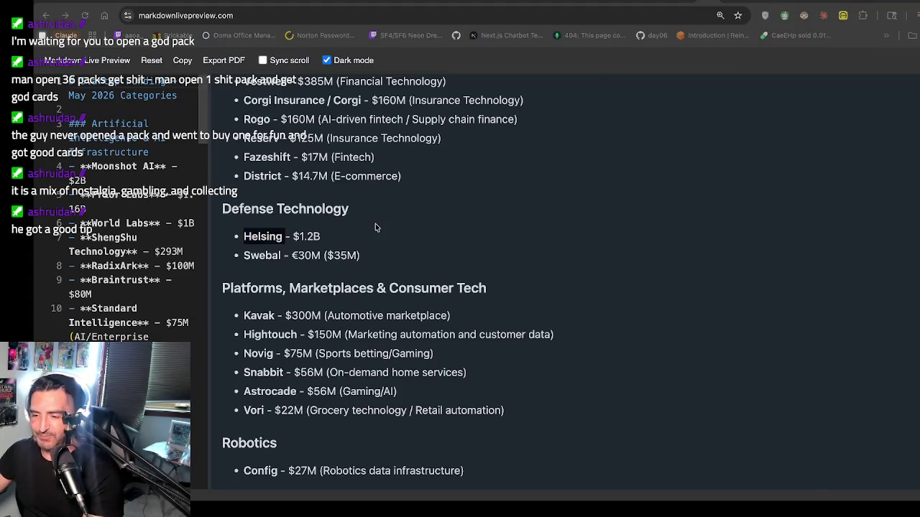
key(super+Tab)
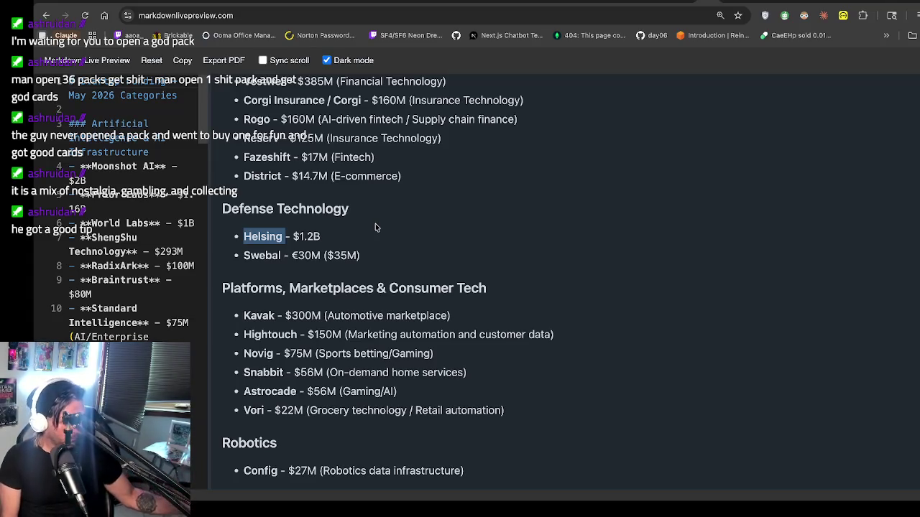
key(super+Tab)
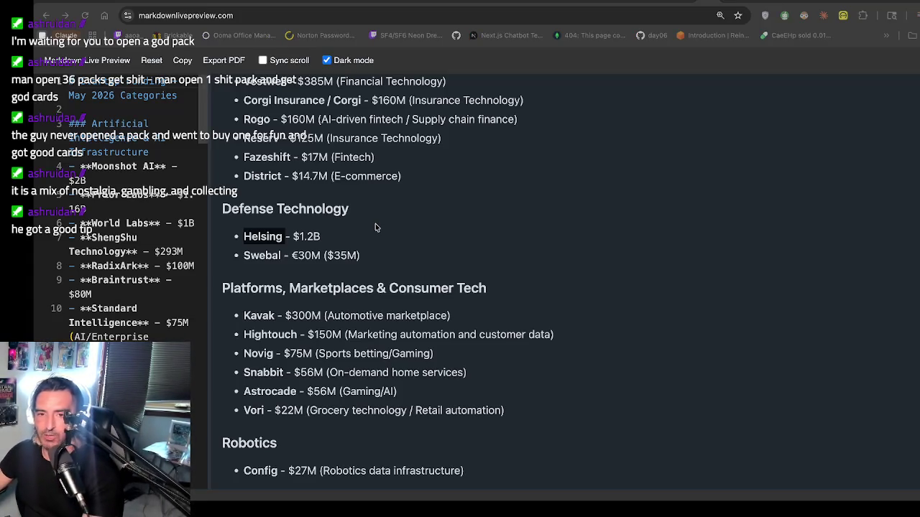
key(super+Tab)
key(ctrl+Tab)
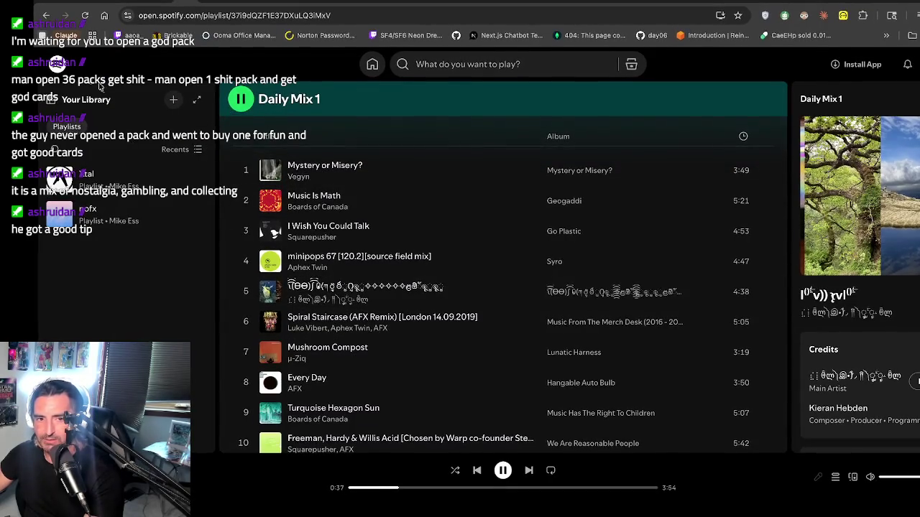
Play Szerencsétlen from the Daily Mix 1 playlist.
scroll(337, 259, up, 3)
scroll(341, 249, down, 8)
scroll(340, 250, down, 5)
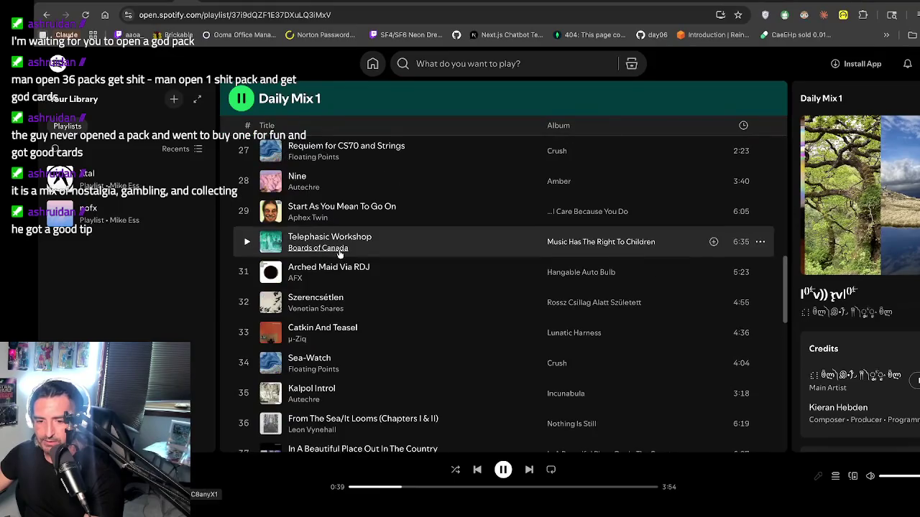
click(248, 305)
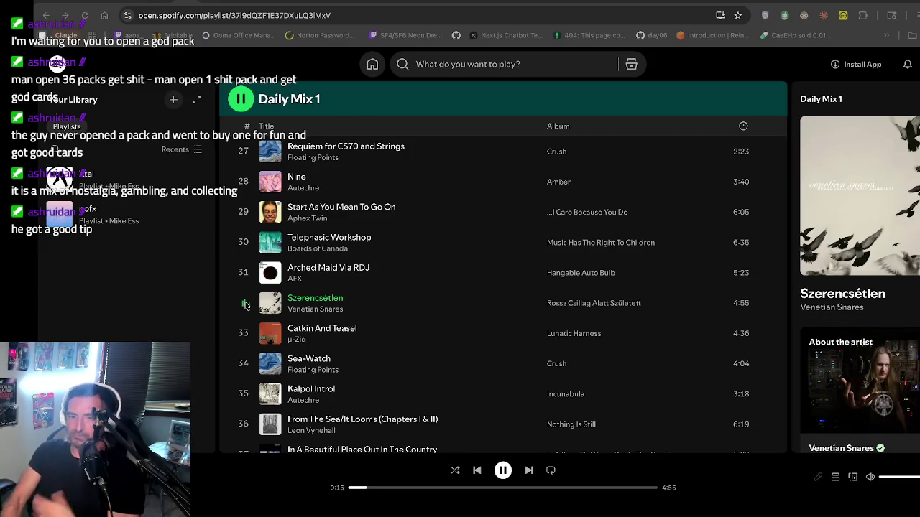
Open the Spotify Account overview page from the profile menu.
scroll(245, 305, up, 15)
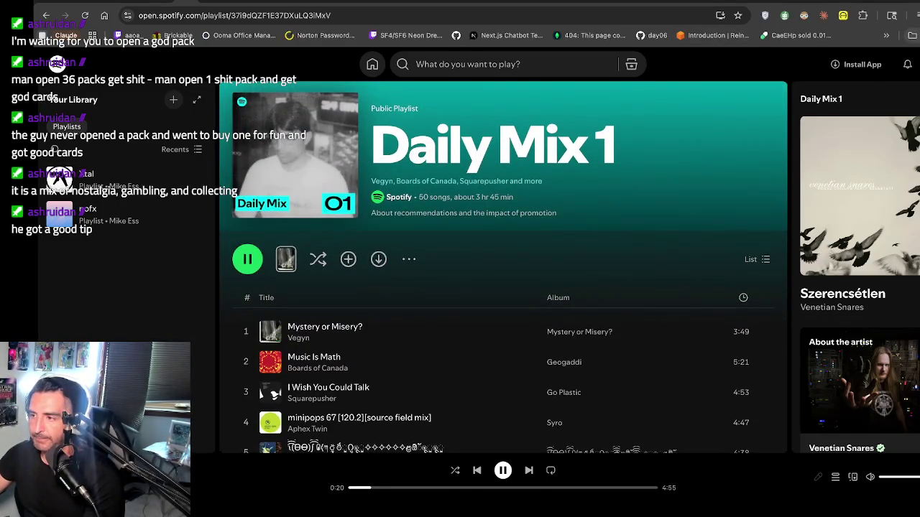
click(916, 64)
click(847, 95)
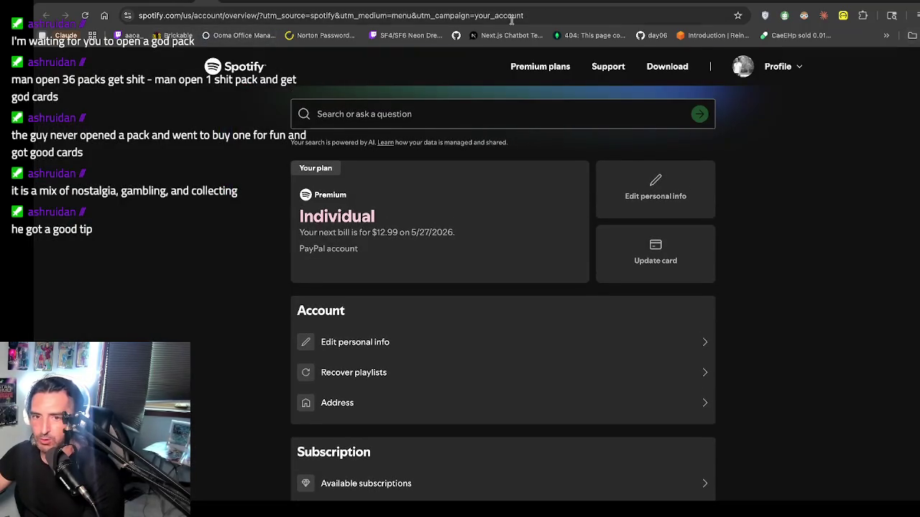
Open Daily Mix 4 from the Spotify home page and play 'At the Door'.
click(231, 67)
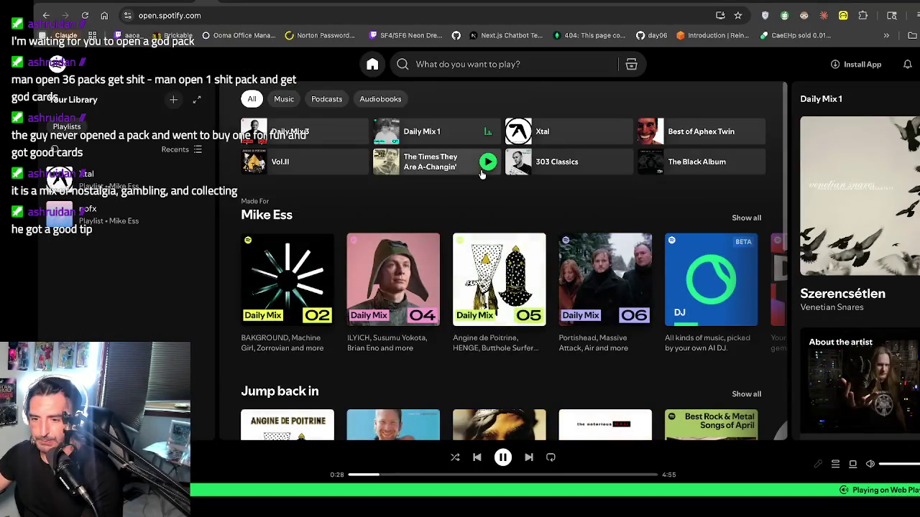
click(381, 285)
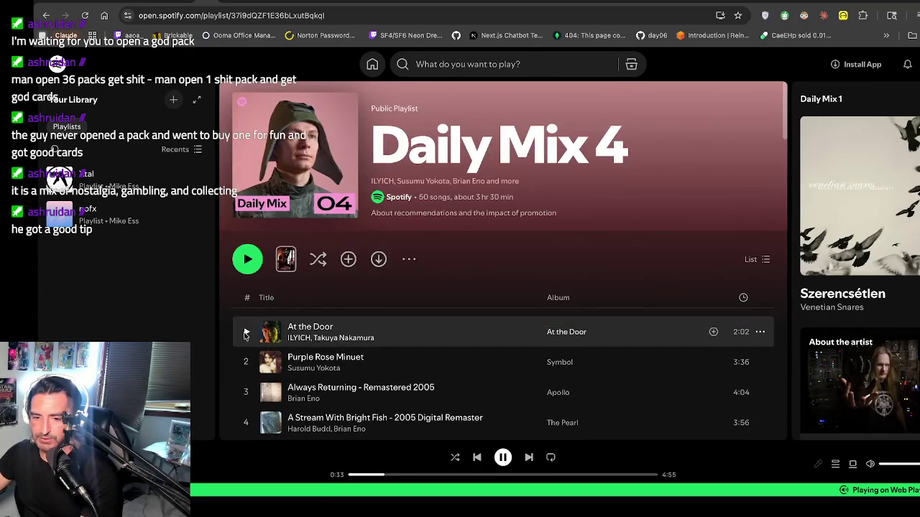
click(246, 334)
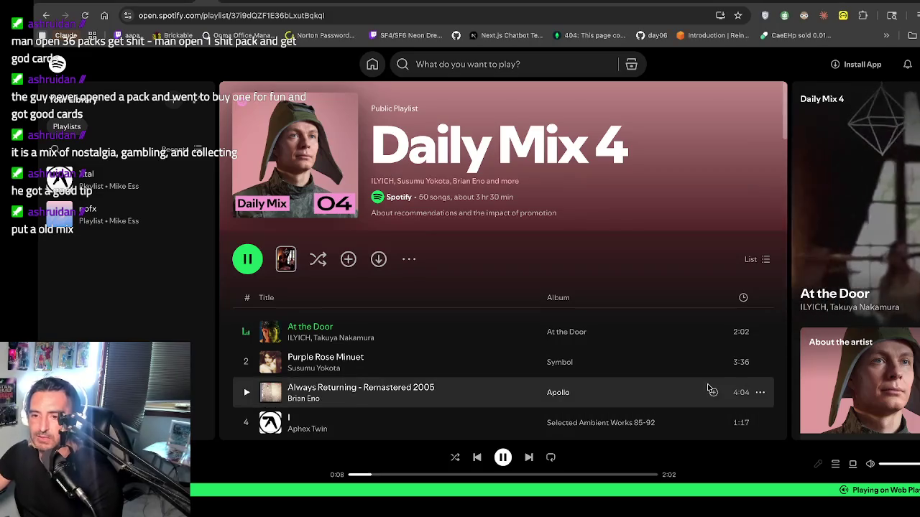
scroll(449, 307, down, 5)
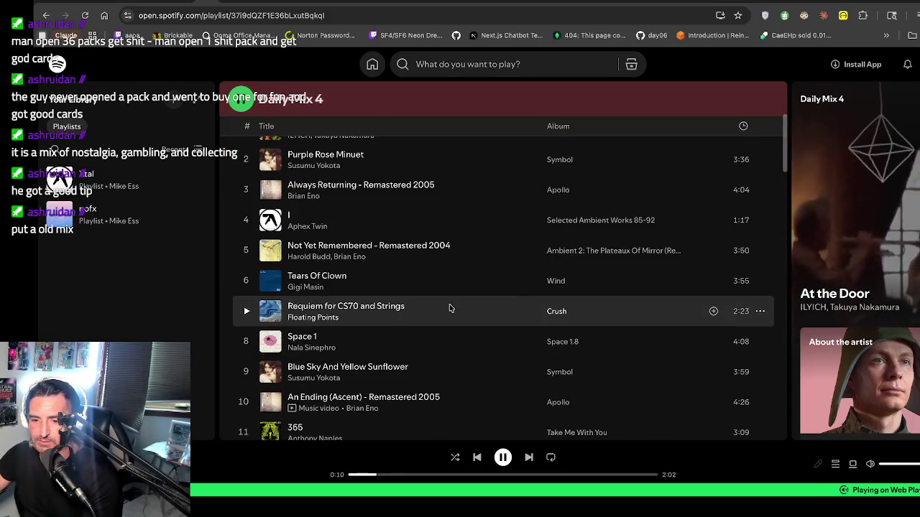
scroll(450, 307, up, 5)
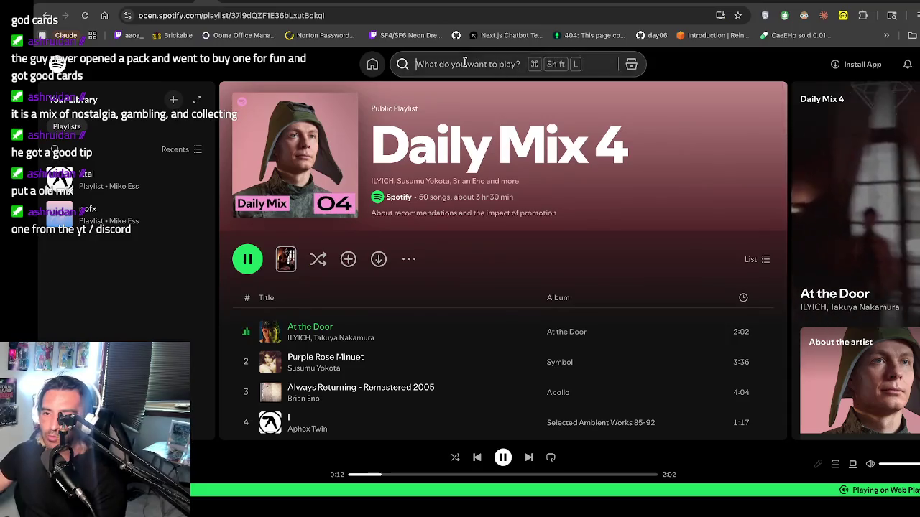
Search for 'old mix oldie', then move to the Intro to Agent Builder video tab.
click(465, 63)
text(old mix oldie)
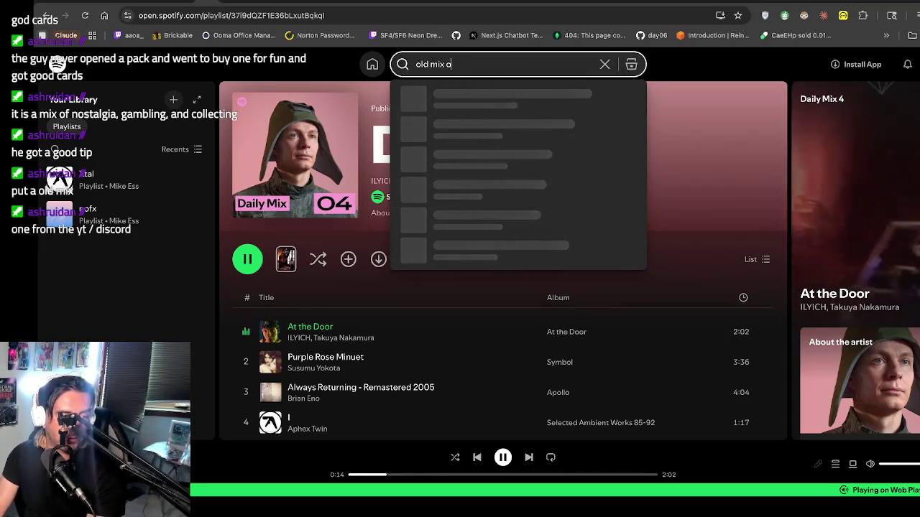
key(ctrl+l)
key(ctrl+v)
key(Return)
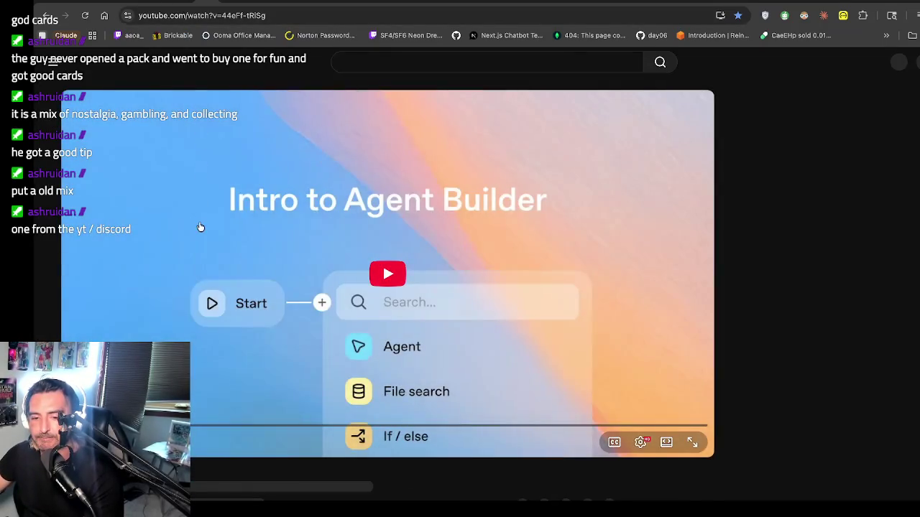
key(ctrl+shift+Tab)
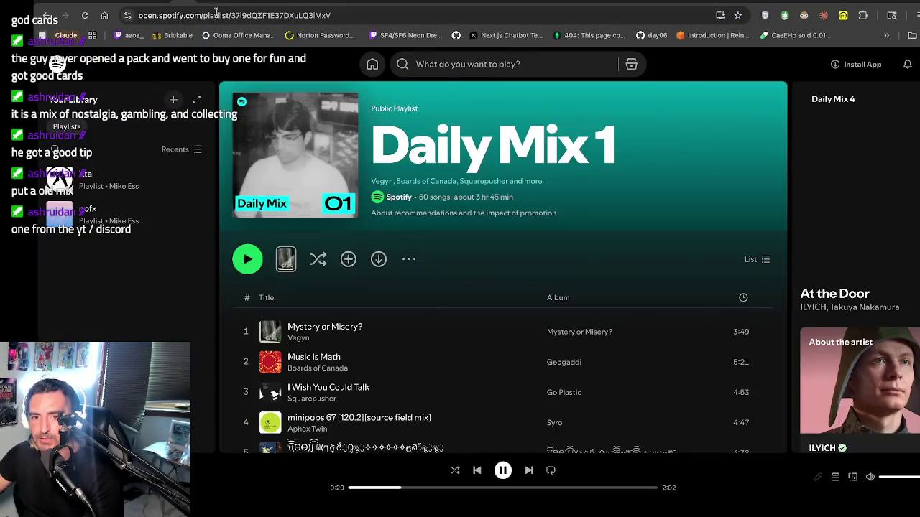
key(ctrl+Tab)
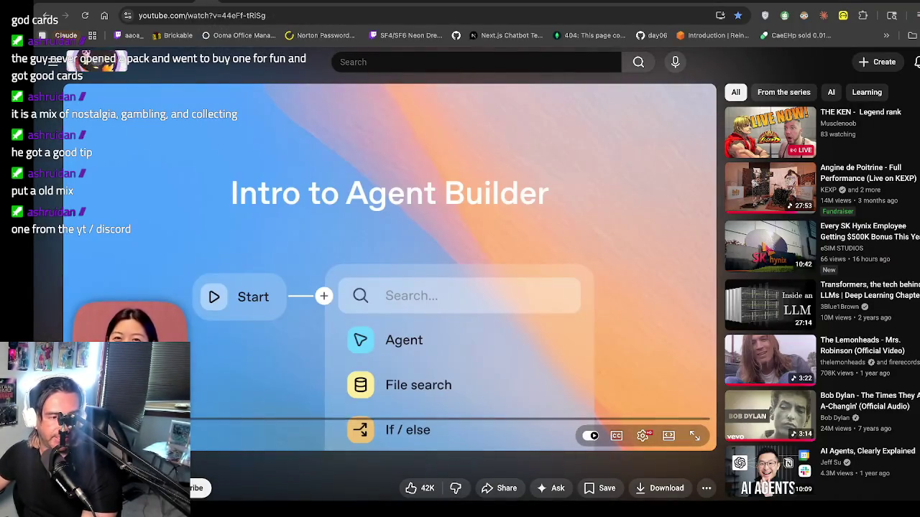
Jump to the already open Discord tab by typing 'discord' in the address bar.
key(ctrl+l)
text(discord.com/login?redirect_to=%2Fchannels%2F1219705024402423850%2F1219705024980975678)
key(Return)
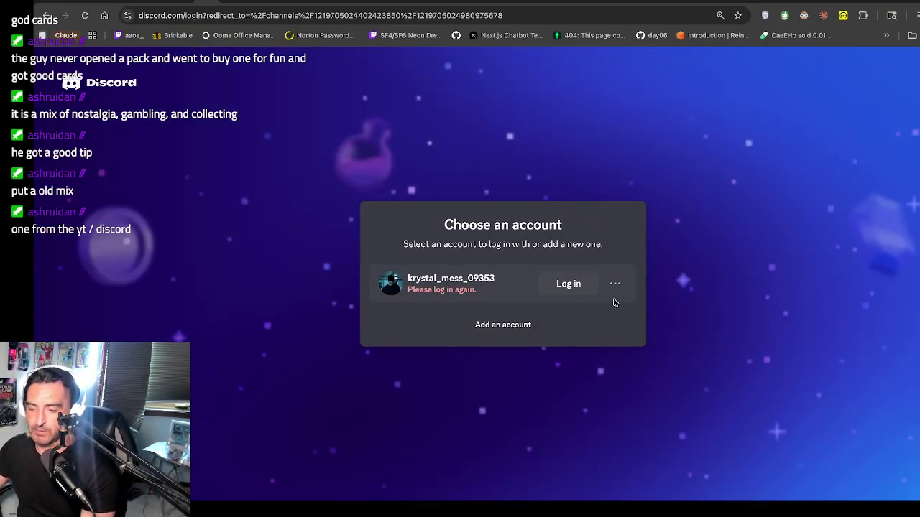
Fill the Discord login form with a saved account from the password manager.
click(578, 281)
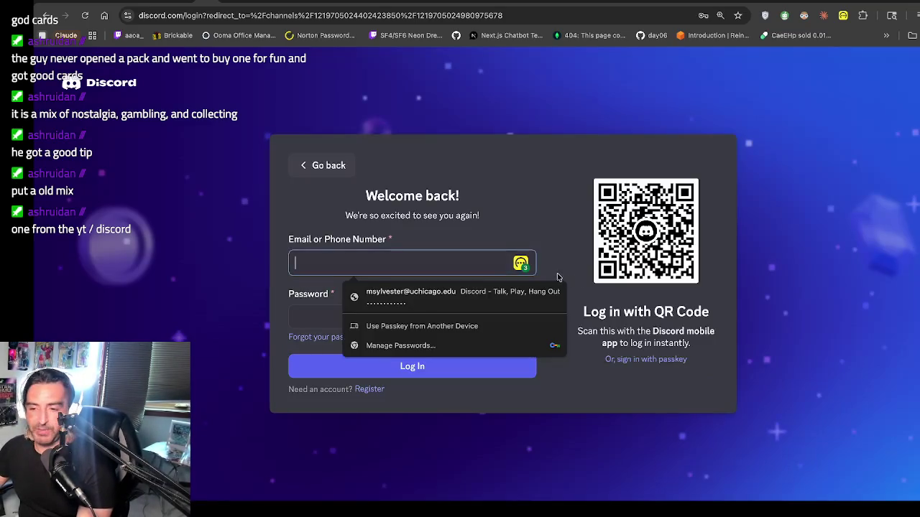
click(459, 315)
click(521, 316)
click(521, 264)
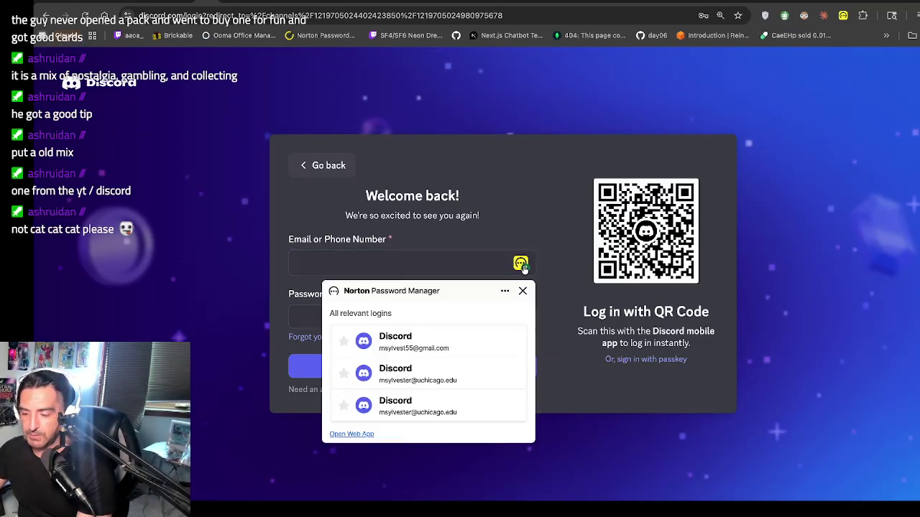
click(426, 376)
Switch to a different saved login, correct the e-mail address, and open the music-recs channel.
triple_click(403, 273)
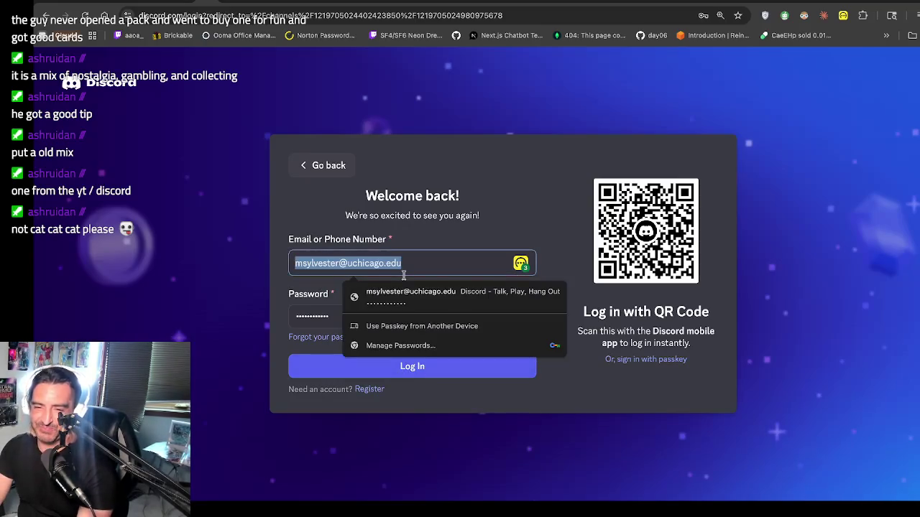
click(521, 265)
click(426, 339)
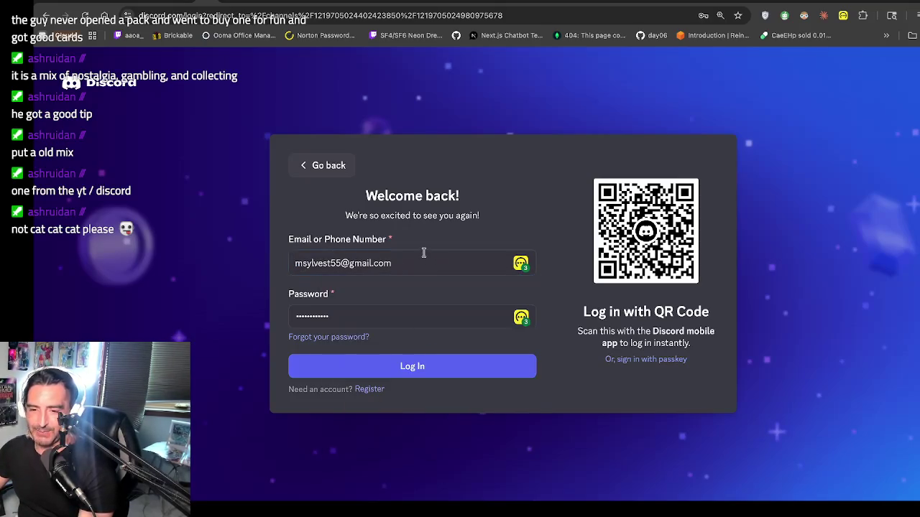
triple_click(424, 252)
text(msy)
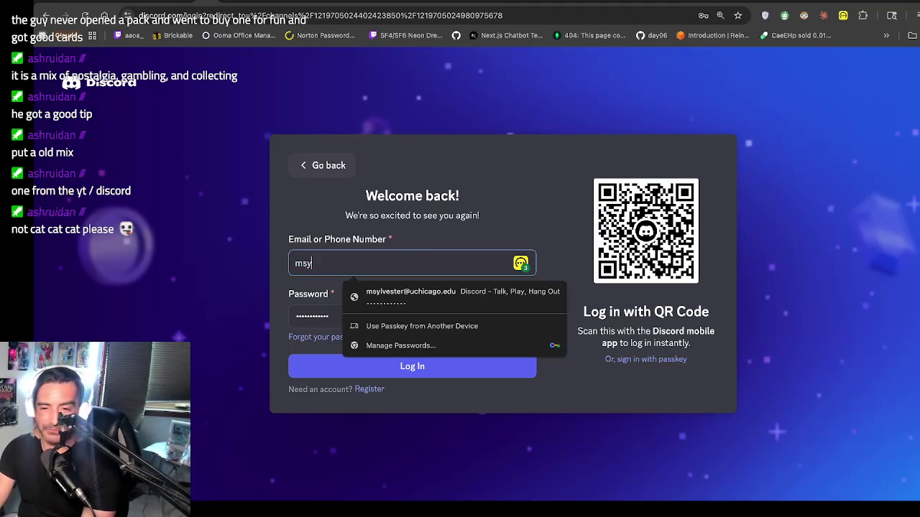
text(#)
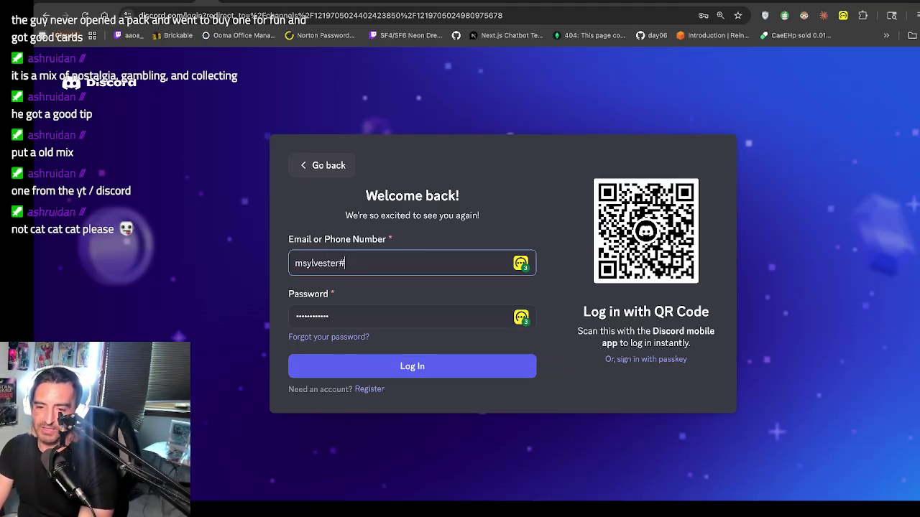
key(BackSpace)
text(@du)
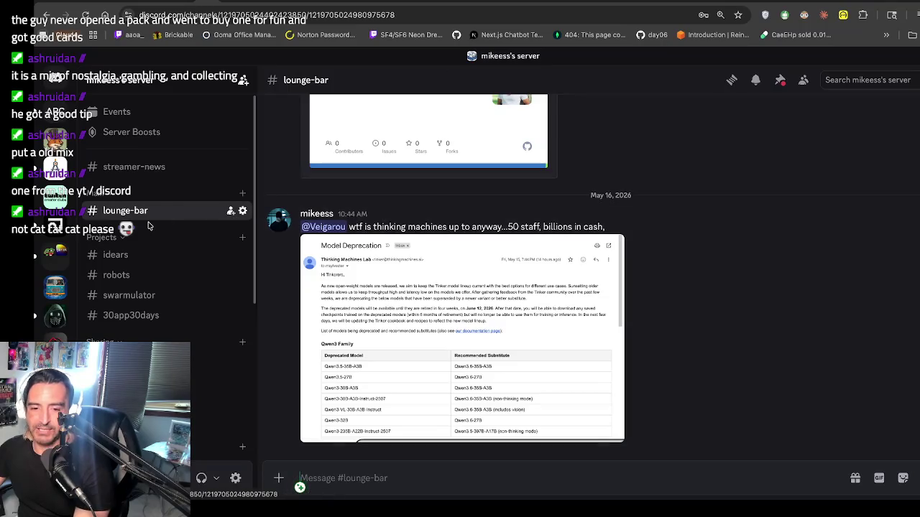
click(155, 400)
Pause the Spotify playback and return to Discord's music-recs channel.
key(ctrl+Tab)
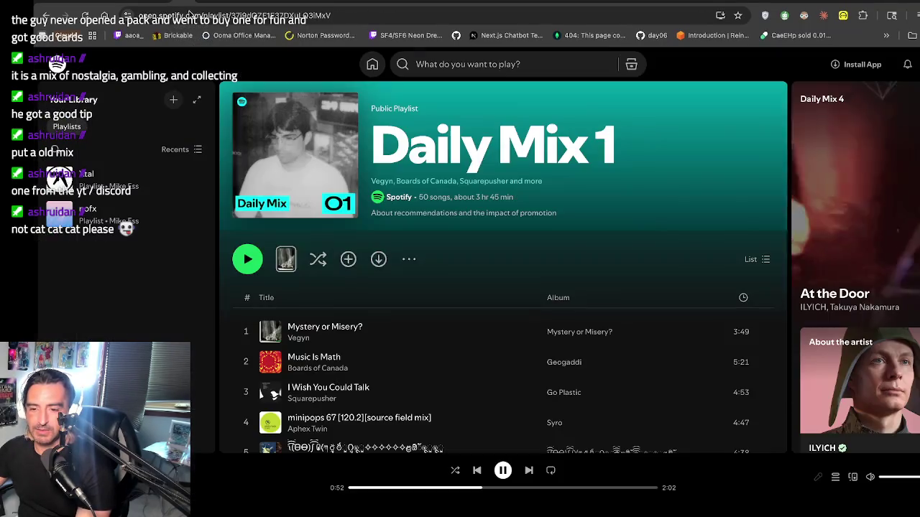
click(503, 470)
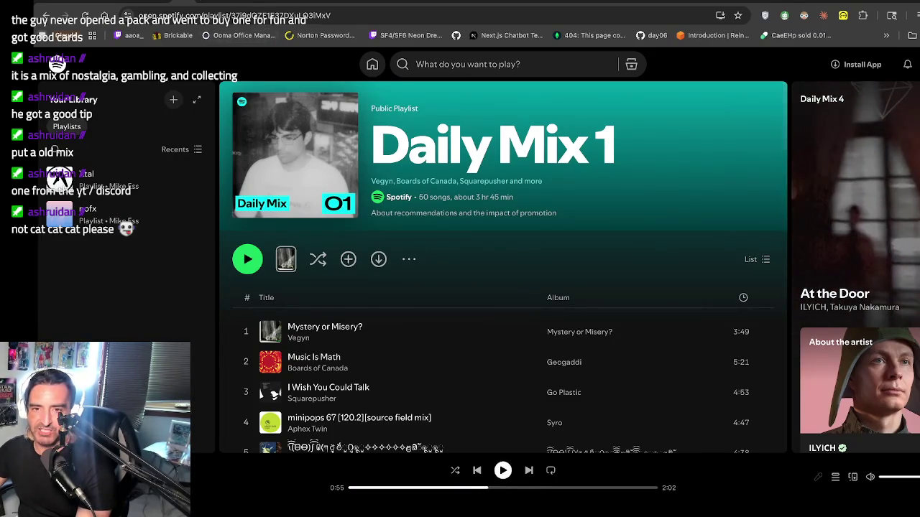
key(ctrl+shift+Tab)
scroll(439, 211, up, 2)
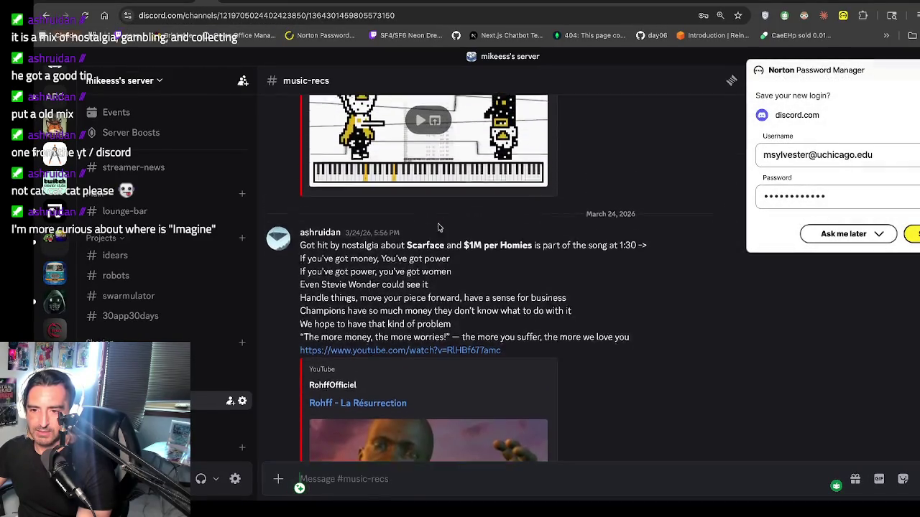
Scroll back to the May 2025 posts and open the NOKIA 7250 Liquid DnB / Jungle Mix link.
scroll(439, 215, up, 4)
scroll(443, 247, down, 3)
scroll(442, 247, down, 2)
scroll(431, 273, up, 8)
scroll(425, 288, up, 10)
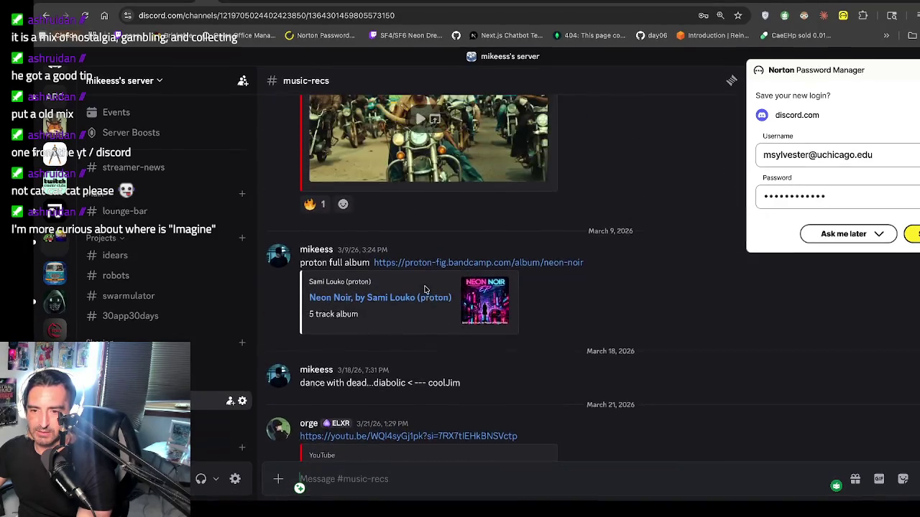
scroll(424, 290, up, 10)
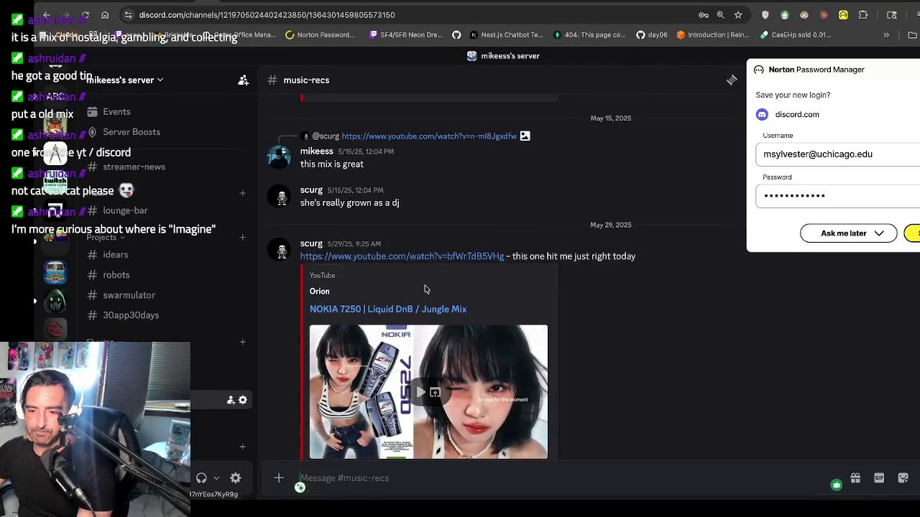
click(392, 256)
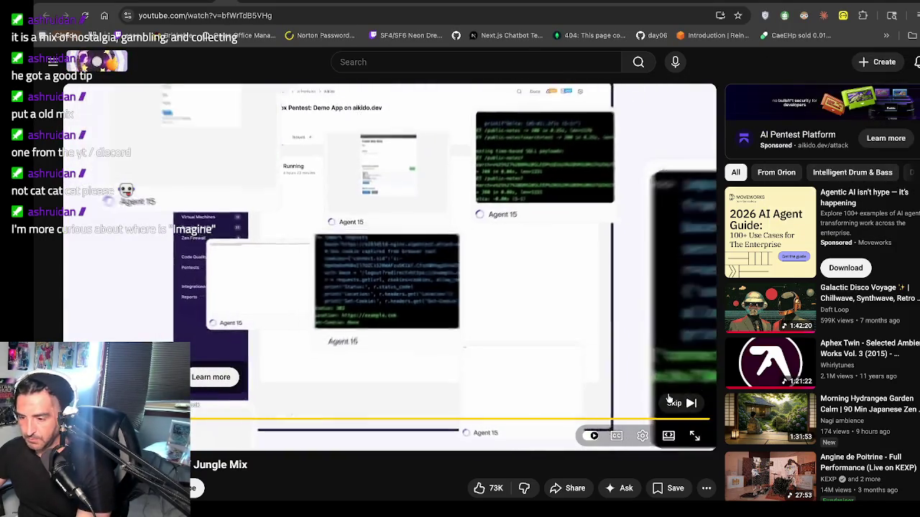
Skip the YouTube ad, then go back and forward between the Jungle Mix and the chat-linked video.
click(673, 403)
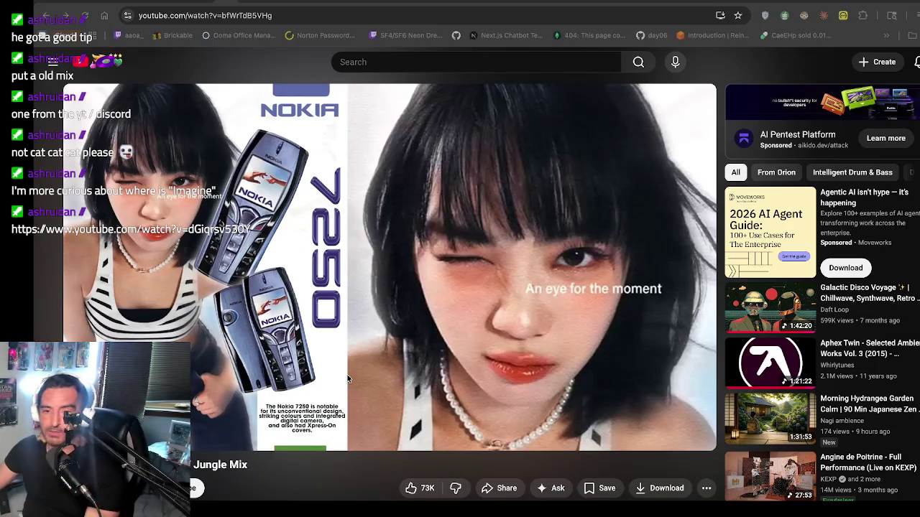
mouse_move(348, 379)
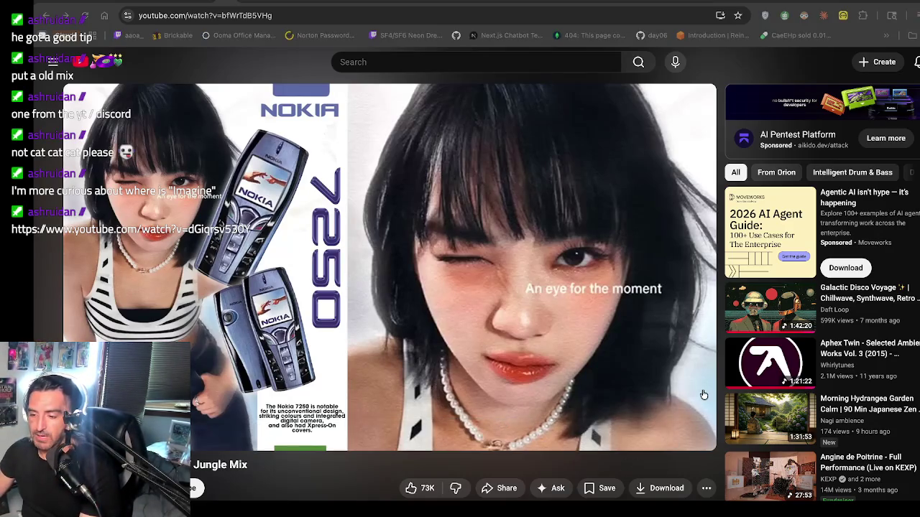
key(alt+Left)
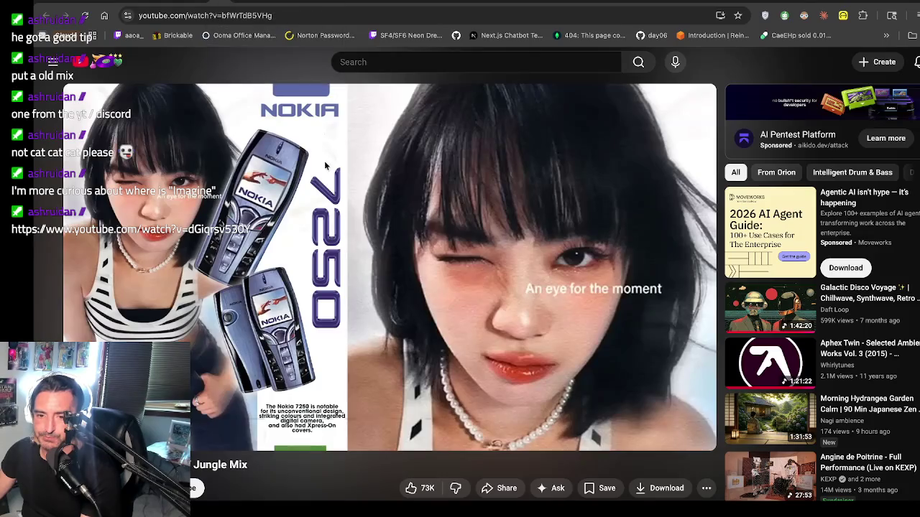
key(alt+Right)
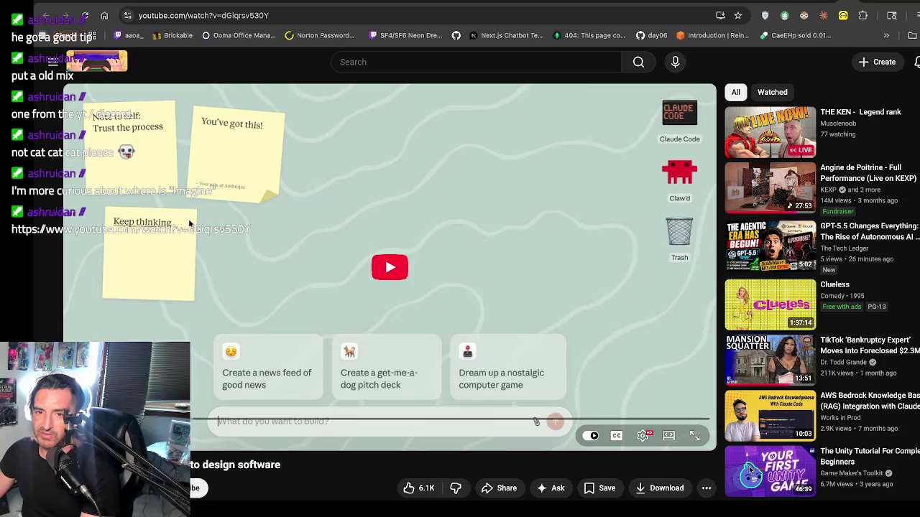
Return to the Jungle Mix, then close all tabs to the right of the Excalidraw notes tab.
key(alt+Left)
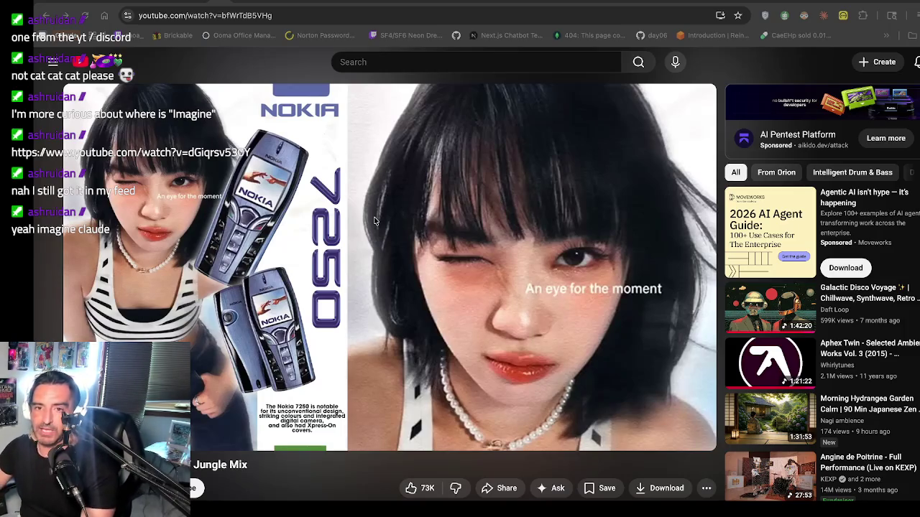
click(240, 2)
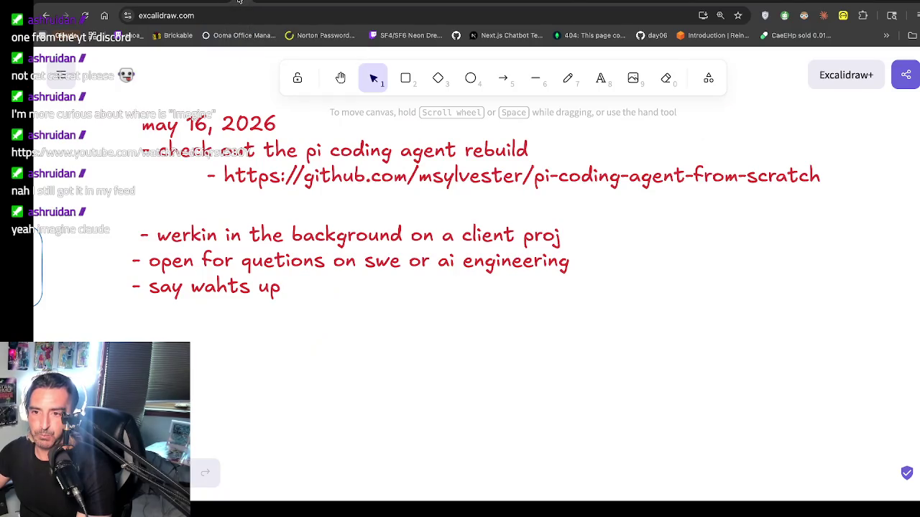
right_click(239, 2)
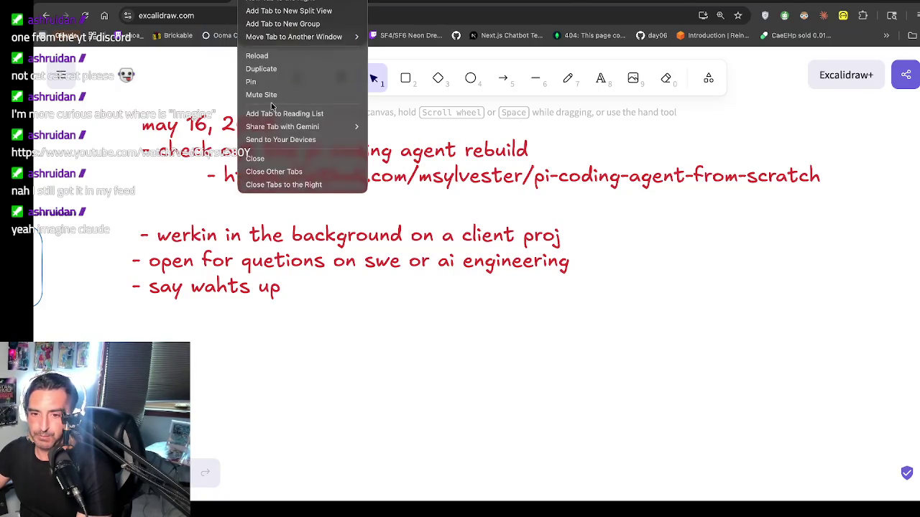
click(296, 181)
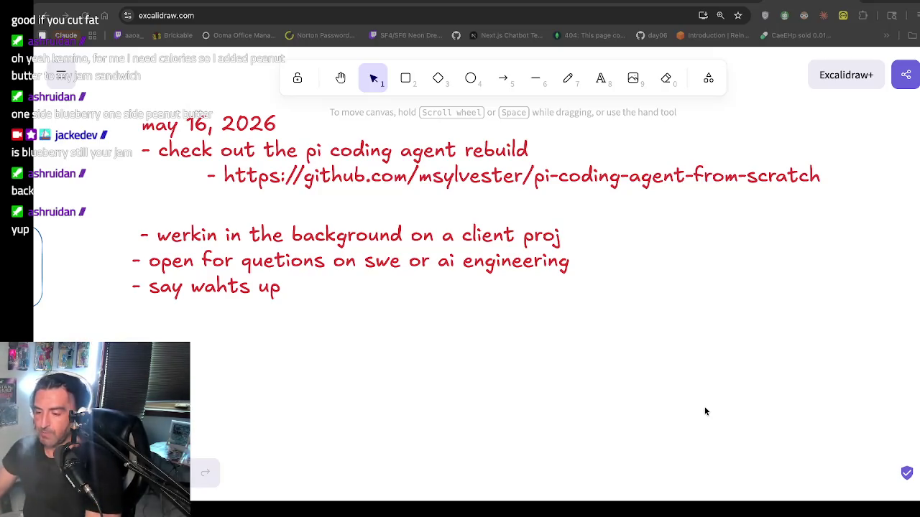
Open a new blank Google tab over the Excalidraw stream-notes board.
scroll(546, 345, up, 1)
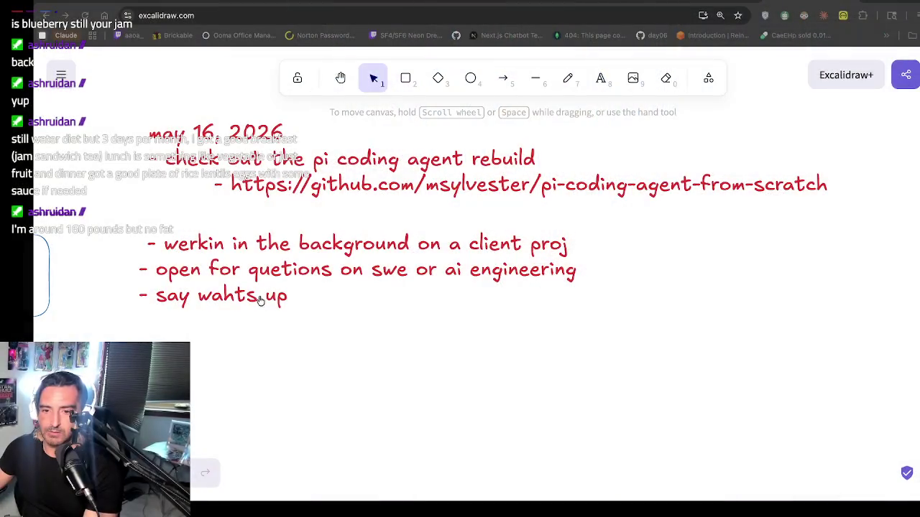
key(ctrl+t)
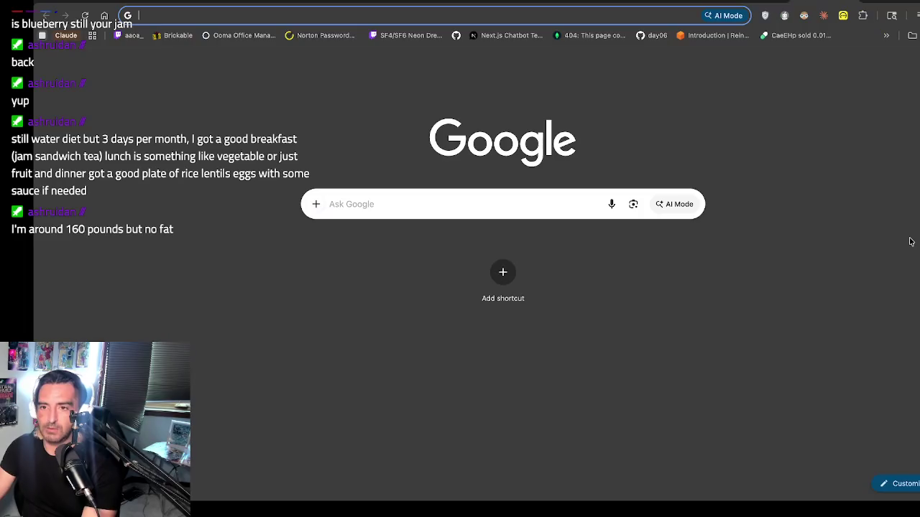
Search Google for 'dungeon crawler carl free comic book day' and place the cursor in the query box.
text(dungeon c)
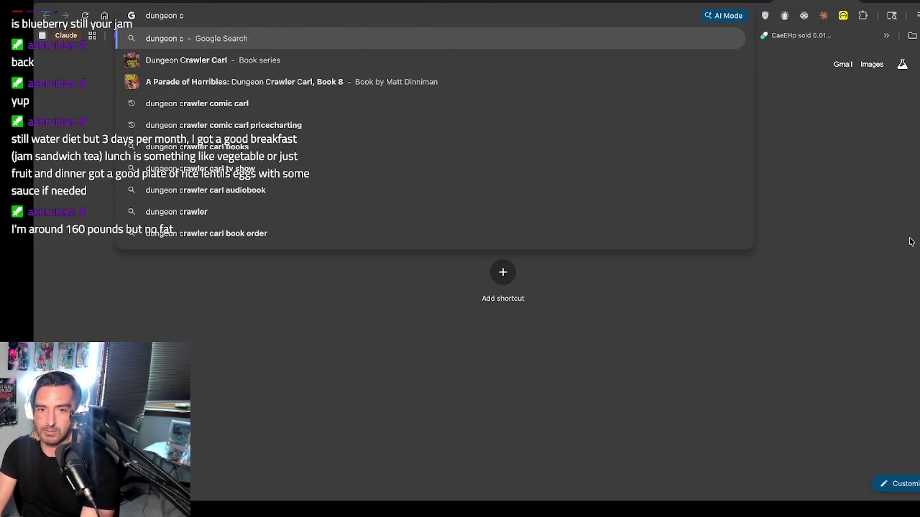
text(rawelr c)
text(a)
key(BackSpace)
key(BackSpace)
key(BackSpace)
text(er carl free comic )
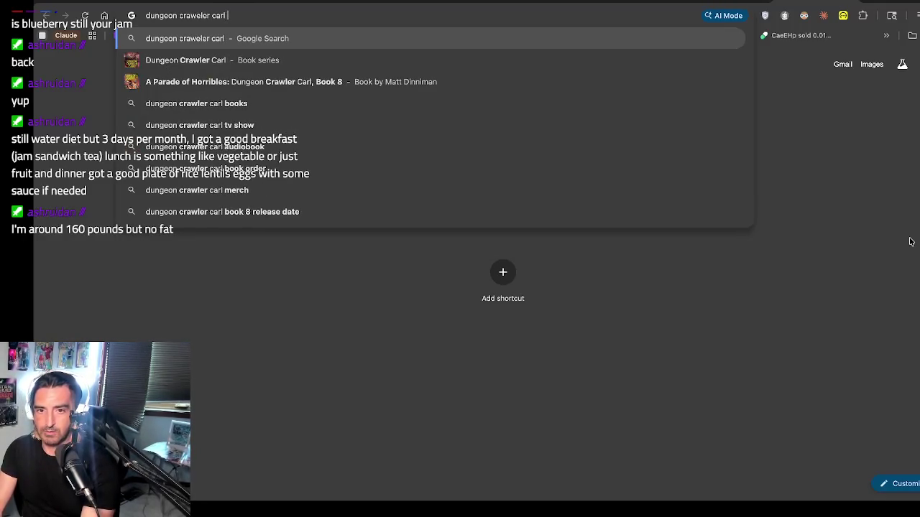
text(book day)
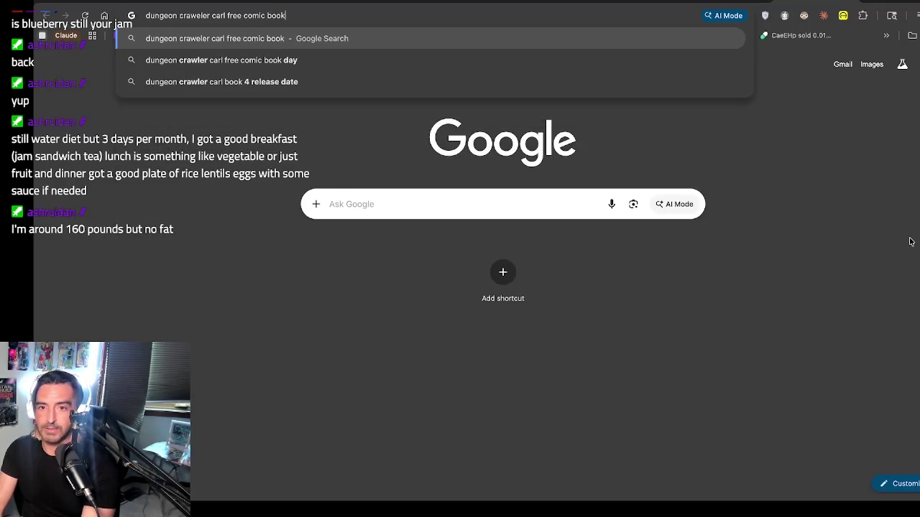
key(Return)
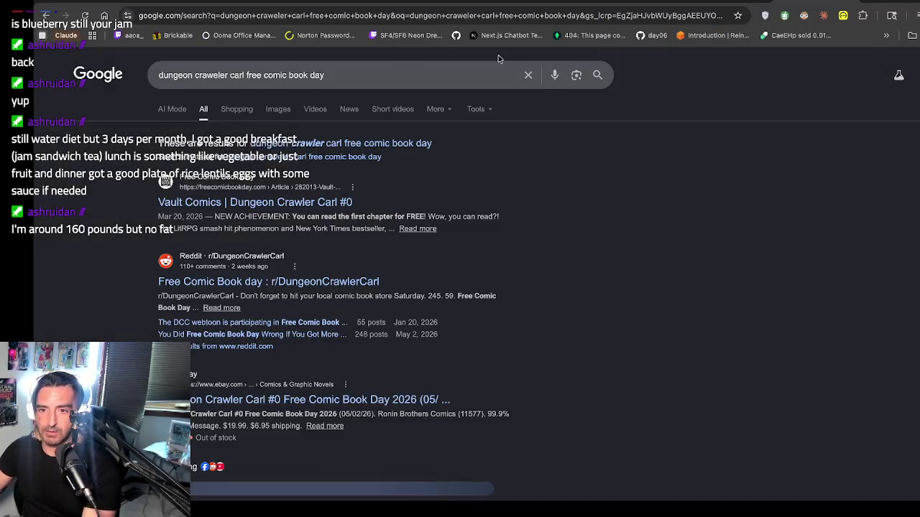
click(382, 72)
Add 'price' to the query and open the PriceCharting page for Dungeon Crawler Carl #0.
text(price)
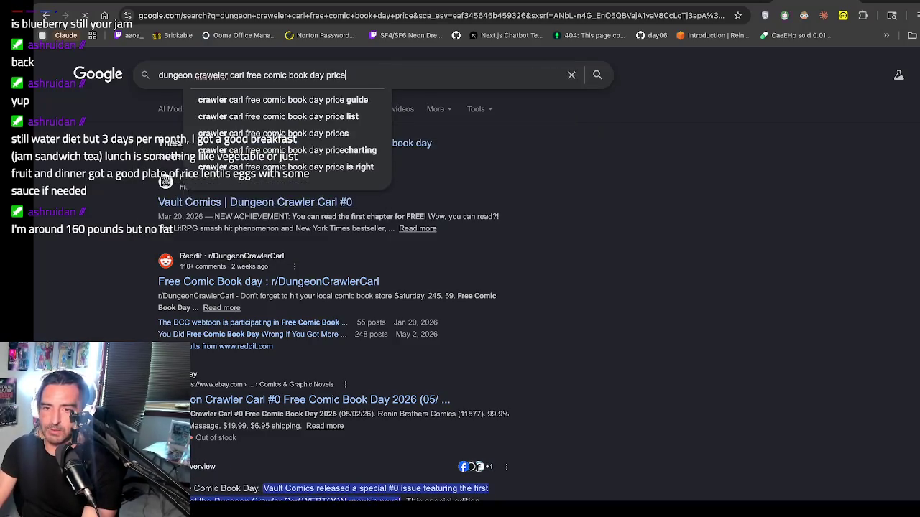
key(Return)
click(257, 202)
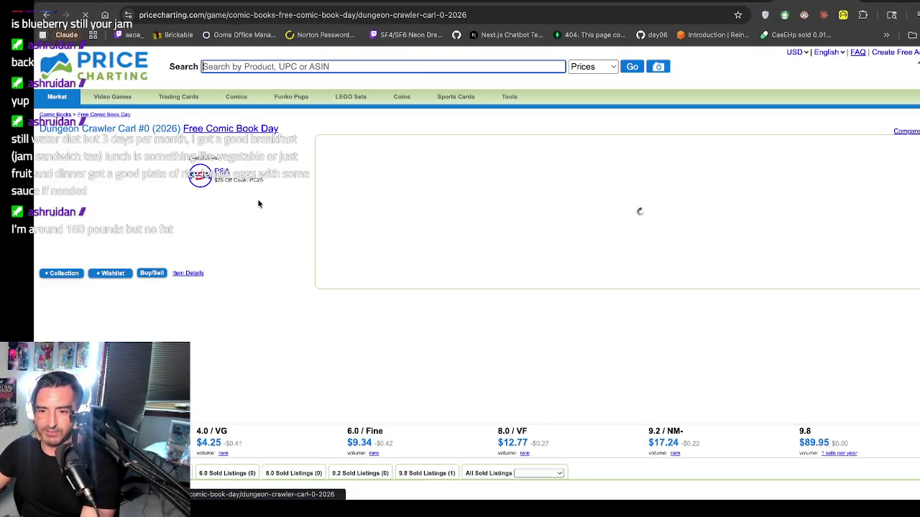
Review the 2026 price history and sold listings, then return to the Excalidraw tab.
scroll(237, 237, down, 2)
scroll(224, 271, down, 3)
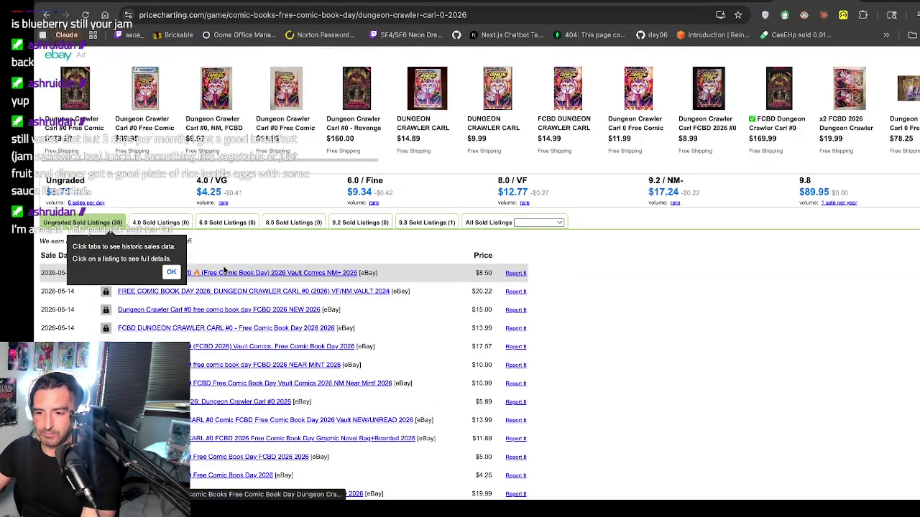
scroll(492, 383, up, 6)
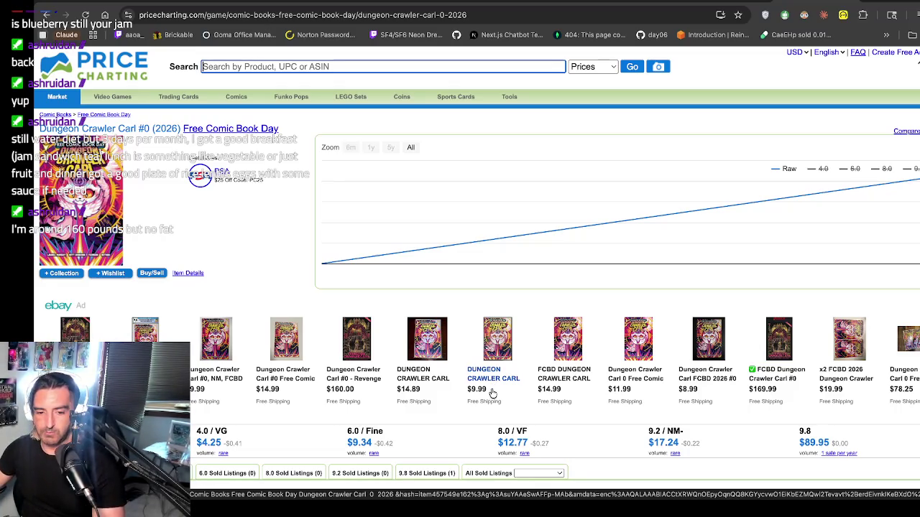
scroll(445, 402, down, 2)
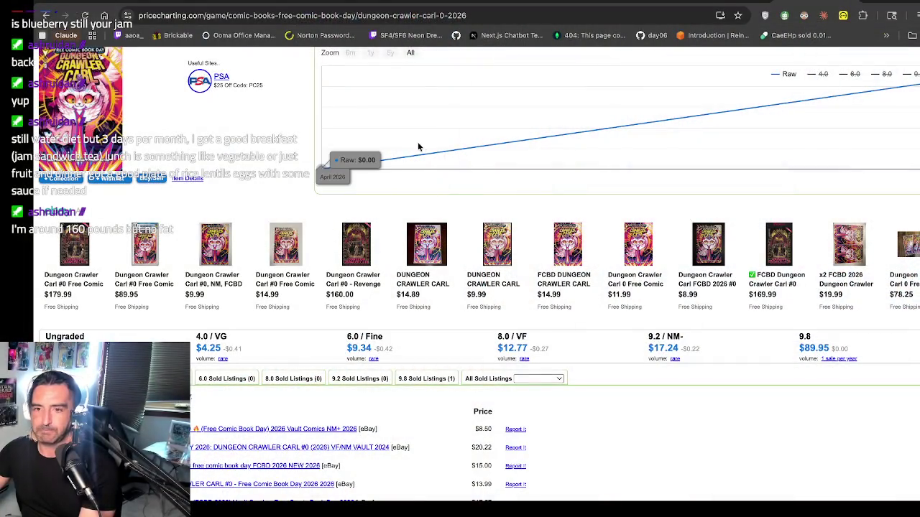
click(710, 4)
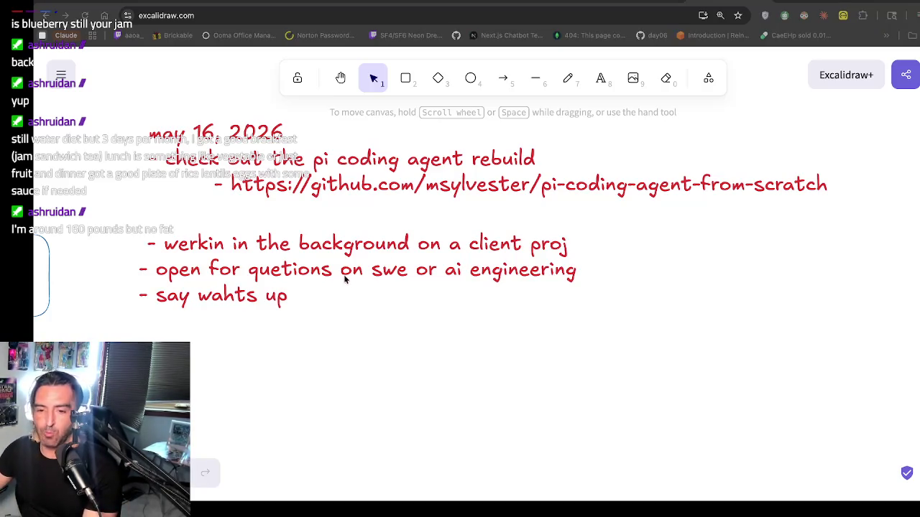
Switch to the terminal and move the backend setup pane and another pane to the bottom row.
key(super+Tab)
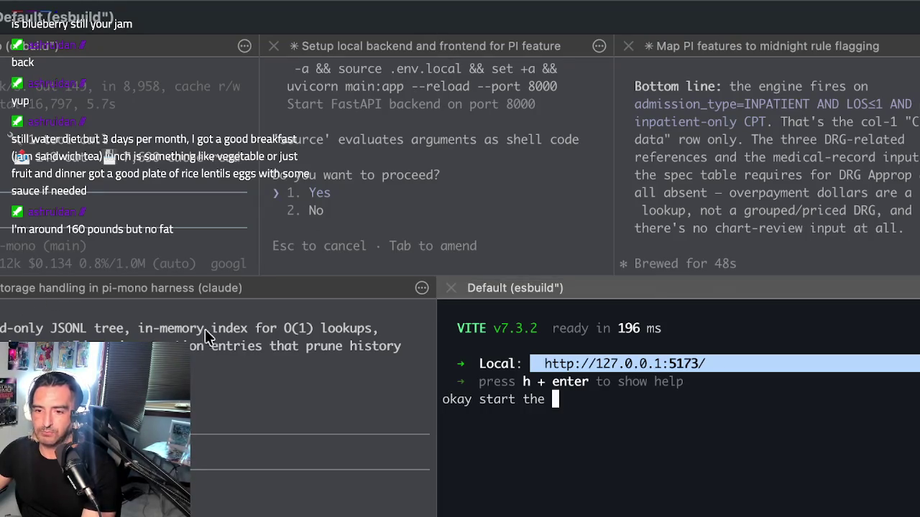
drag(377, 103, 283, 376)
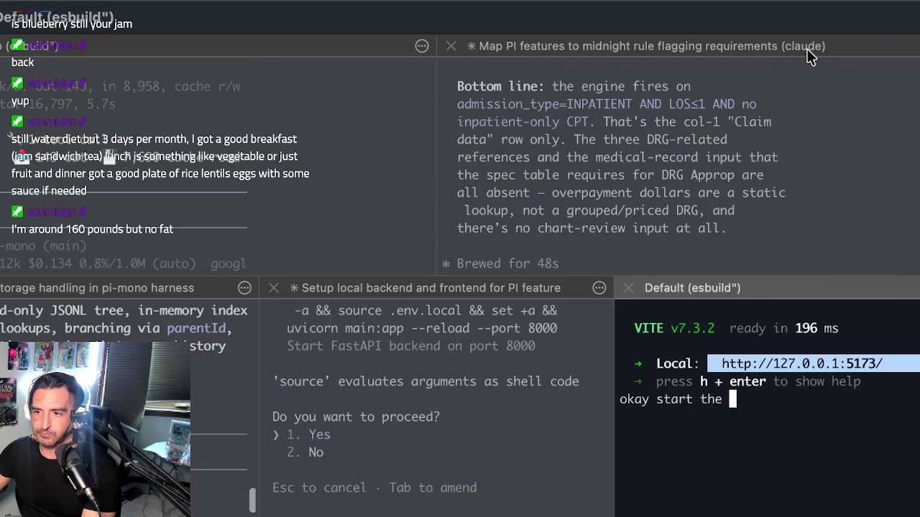
drag(786, 39, 371, 378)
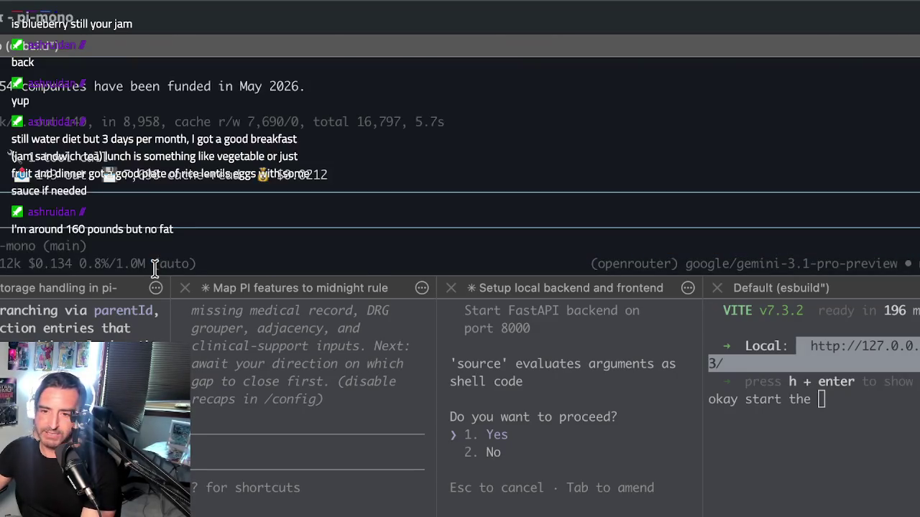
Select lines of the May 2026 funded-companies agent output, then return to the Excalidraw notes.
scroll(149, 188, up, 3)
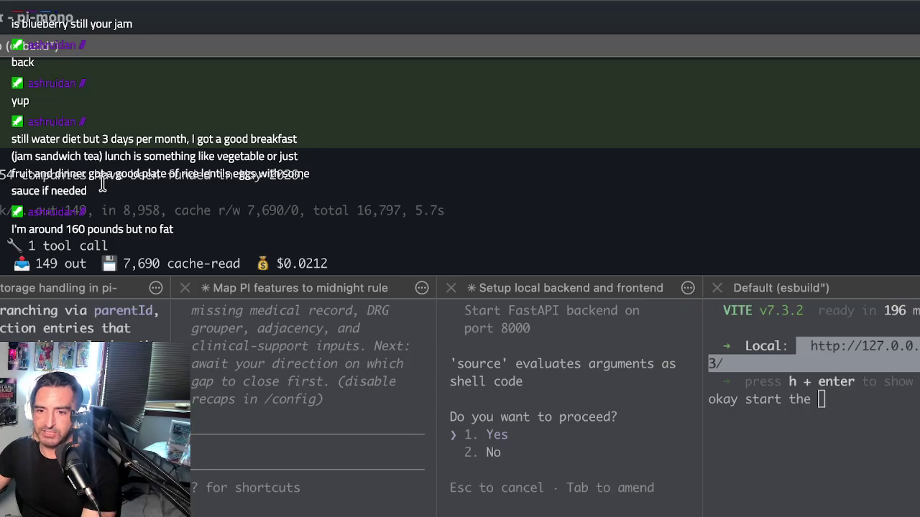
scroll(103, 183, down, 3)
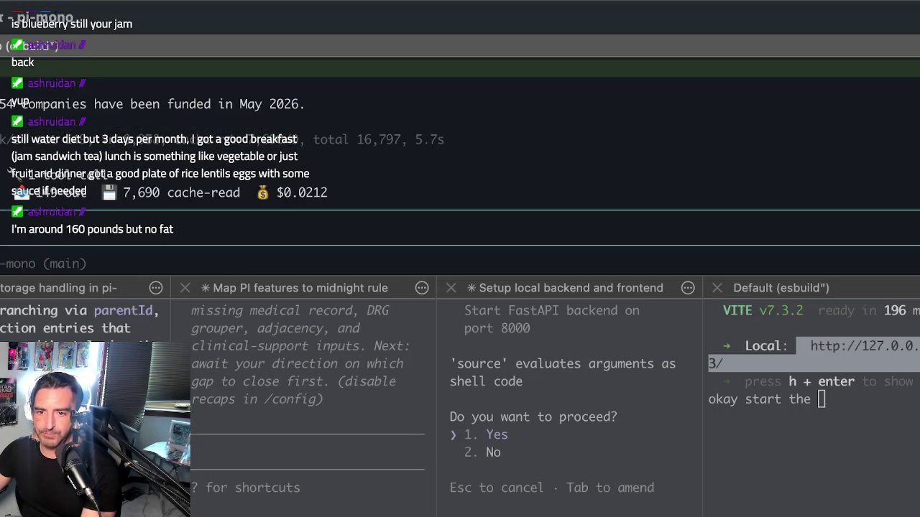
click(26, 111)
click(193, 172)
mouse_move(405, 176)
mouse_down()
mouse_move(4, 174)
mouse_move(43, 180)
mouse_move(56, 199)
mouse_up()
click(195, 187)
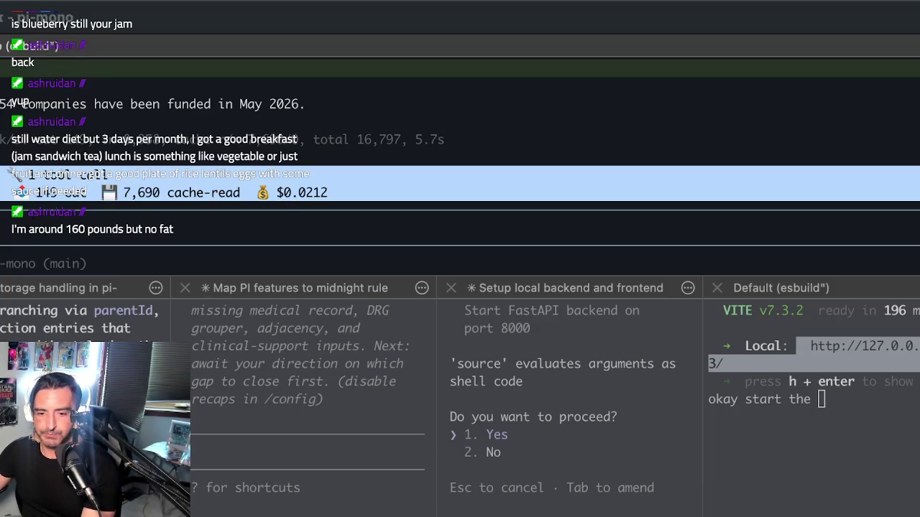
key(super+Tab)
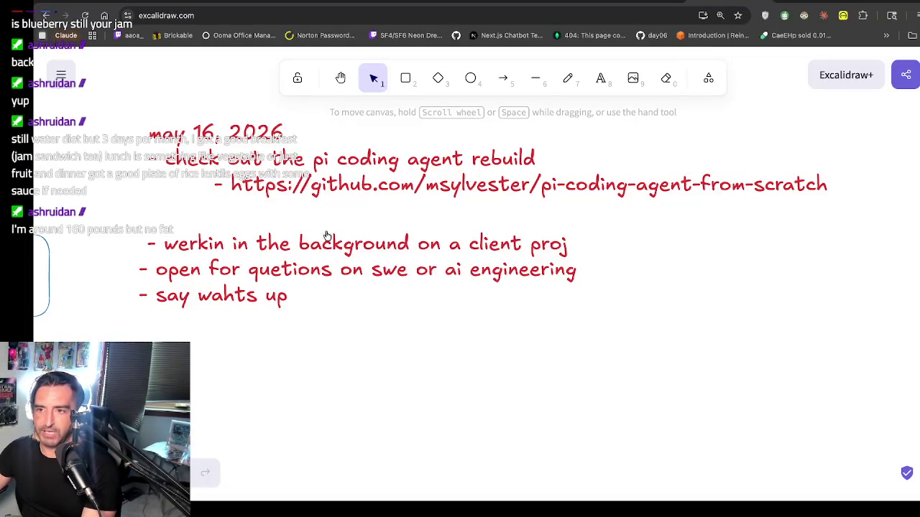
Open astrocade.com in a new tab through a Google search for 'astrocade'.
click(499, 184)
key(ctrl+t)
text(astrocade)
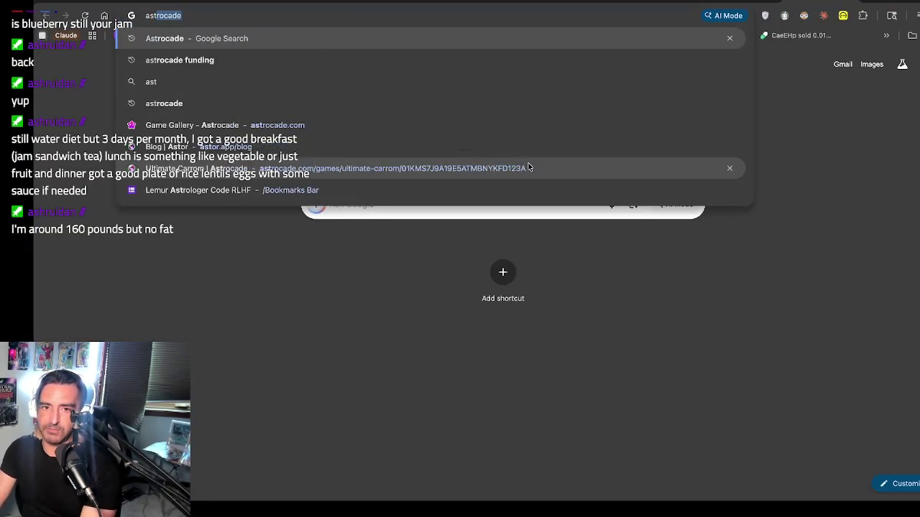
key(Return)
click(219, 167)
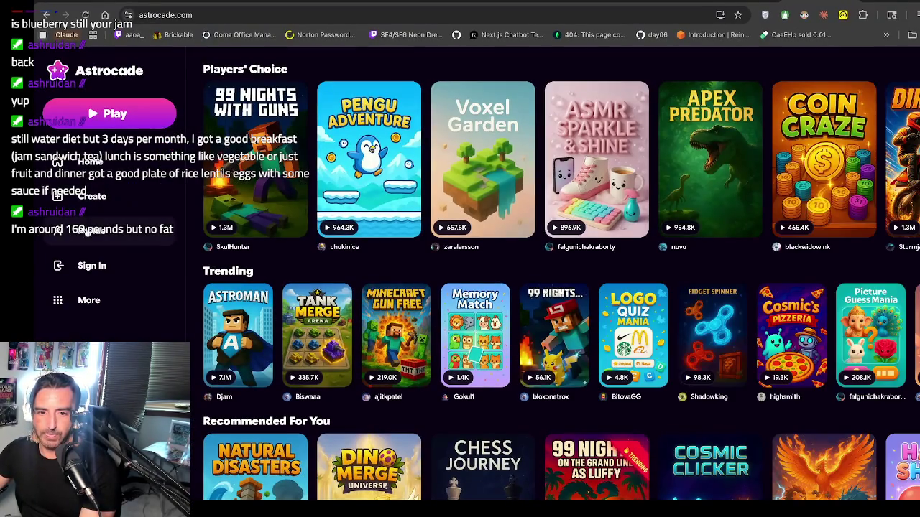
Start a Studio game chat with 'Inspire me!' and move on to the Spotify tab.
click(89, 201)
click(572, 282)
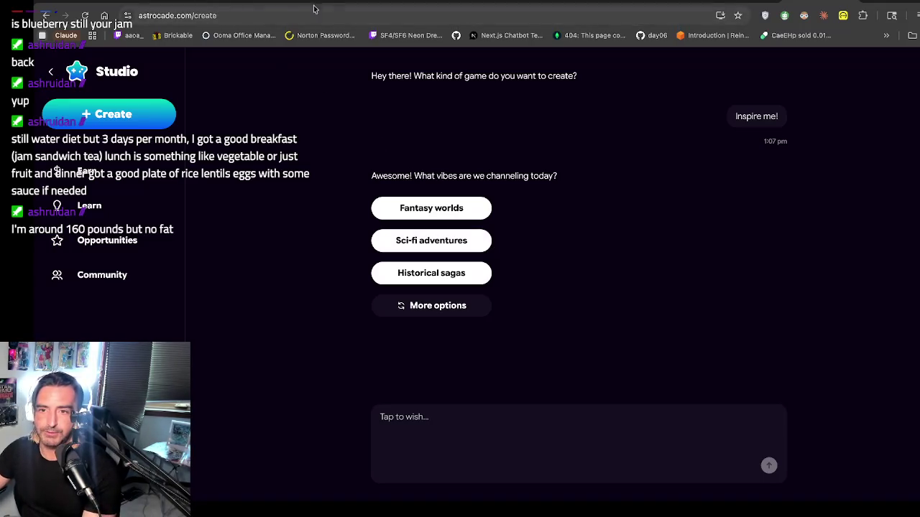
key(ctrl+Tab)
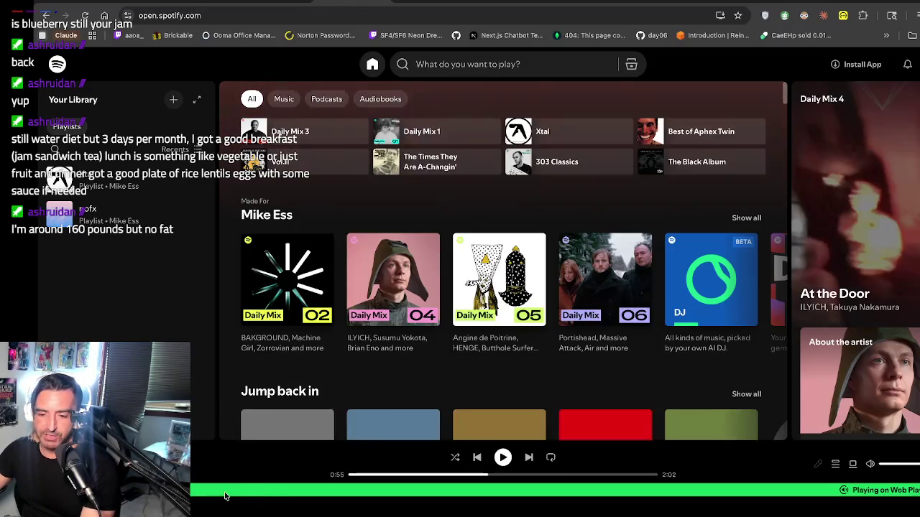
Toggle playback of the NOKIA 7250 Jungle Mix video, then move on to the Excalidraw notes.
key(ctrl+Tab)
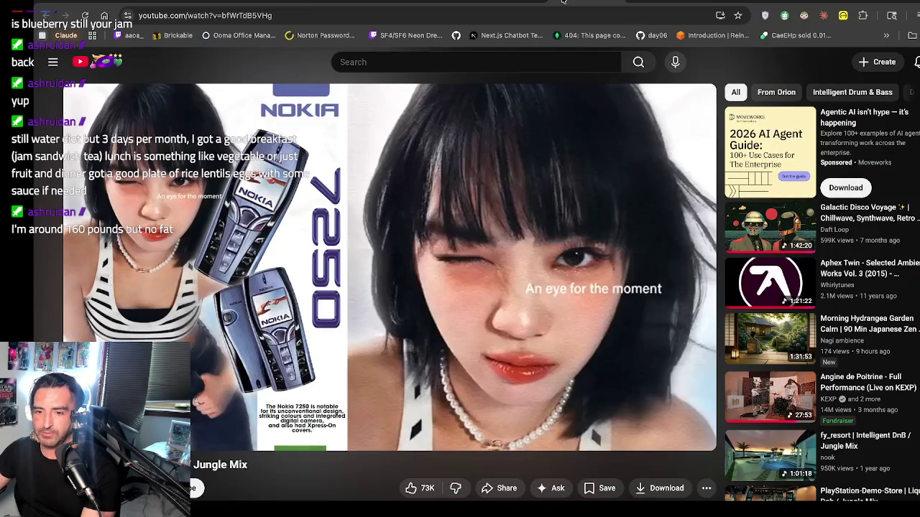
click(314, 253)
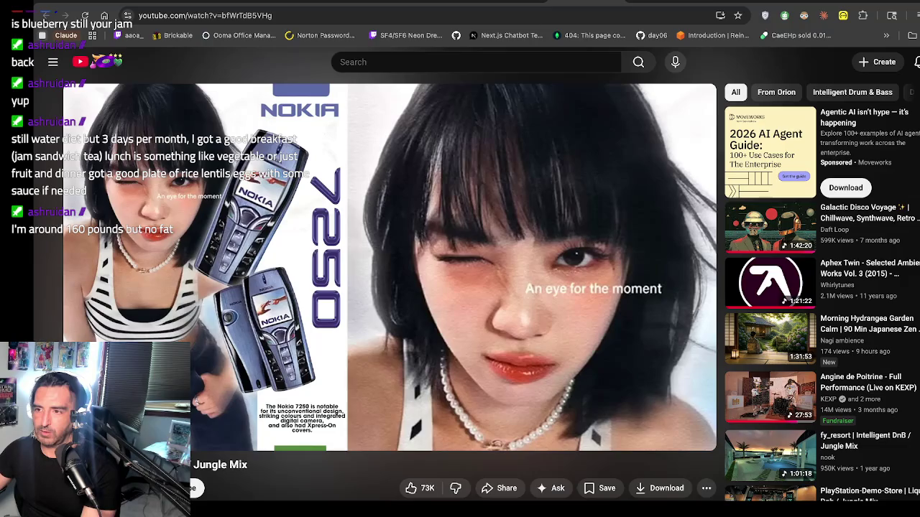
key(ctrl+Tab)
Put the dated Excalidraw notes text into editing, then go to the astrocade.com/create tab.
double_click(388, 164)
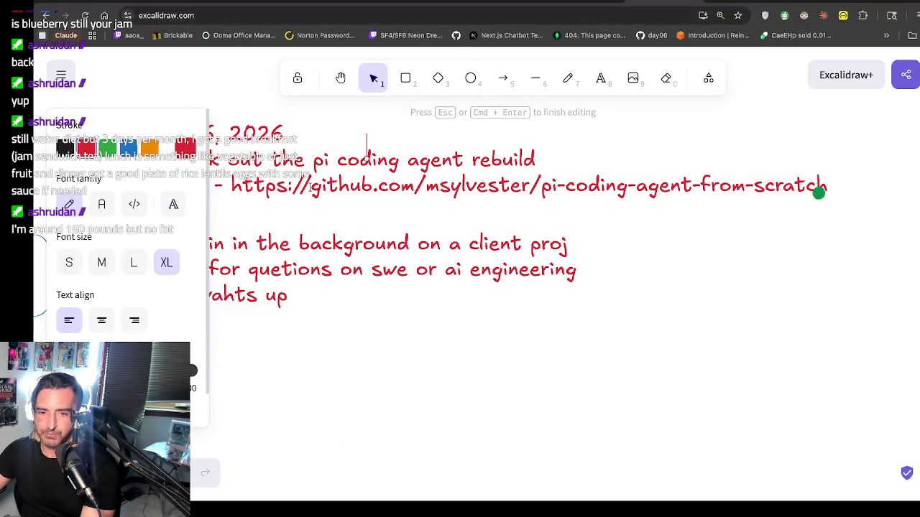
scroll(466, 324, left, 5)
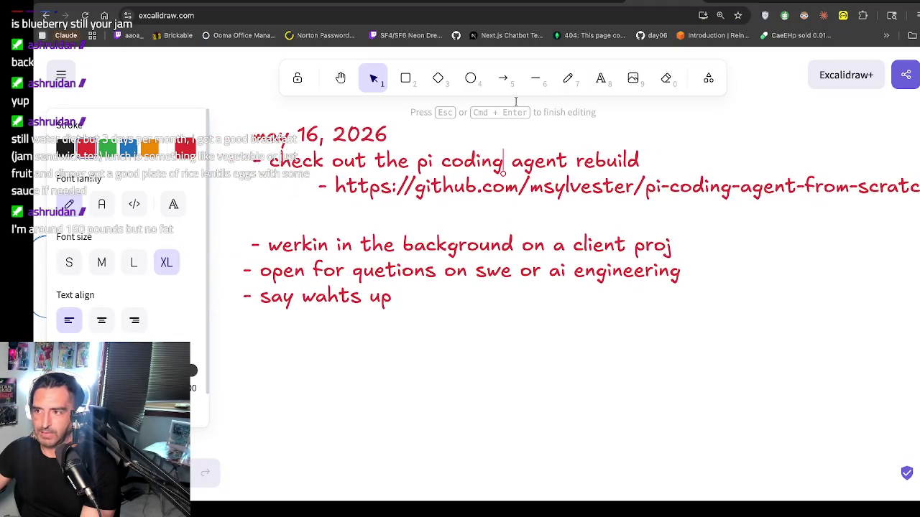
key(ctrl+Tab)
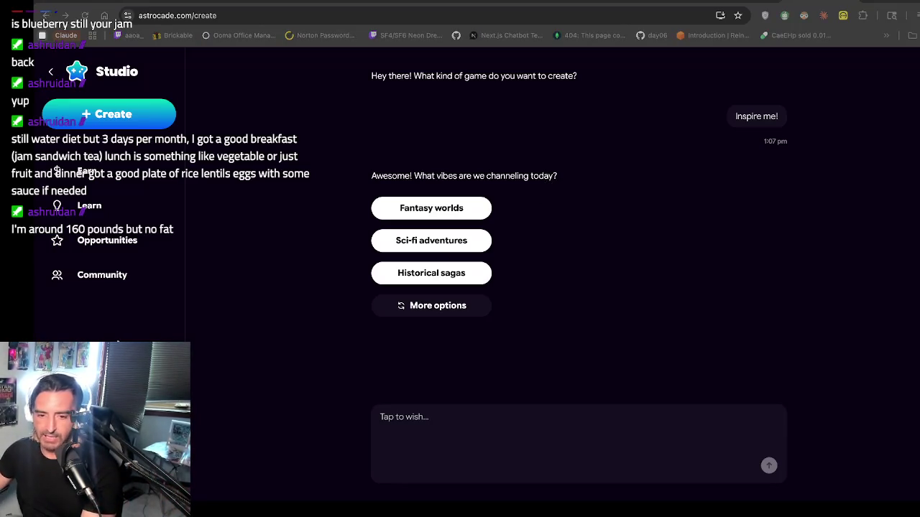
Bring the terminal's pi-mono session to the front with Cmd+Tab.
key(super+Tab)
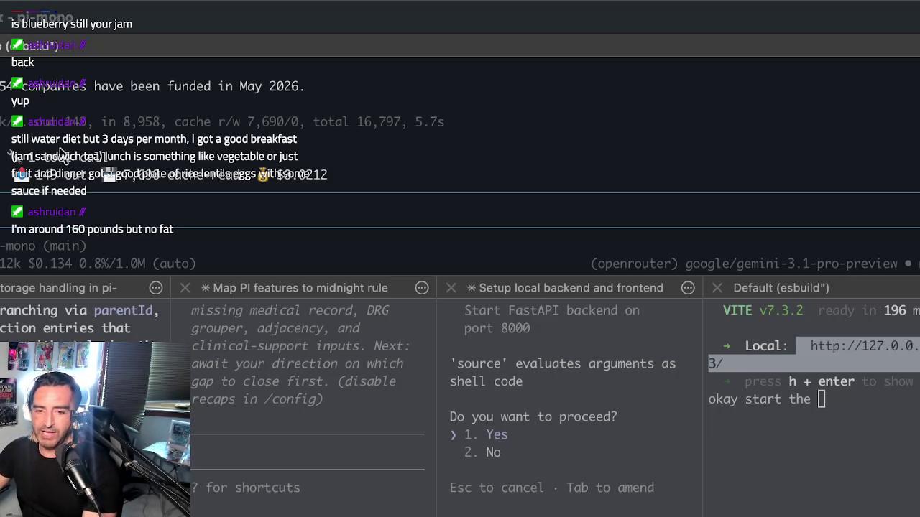
Return from the terminal to Chrome on astrocade.com/create.
key(super+Tab)
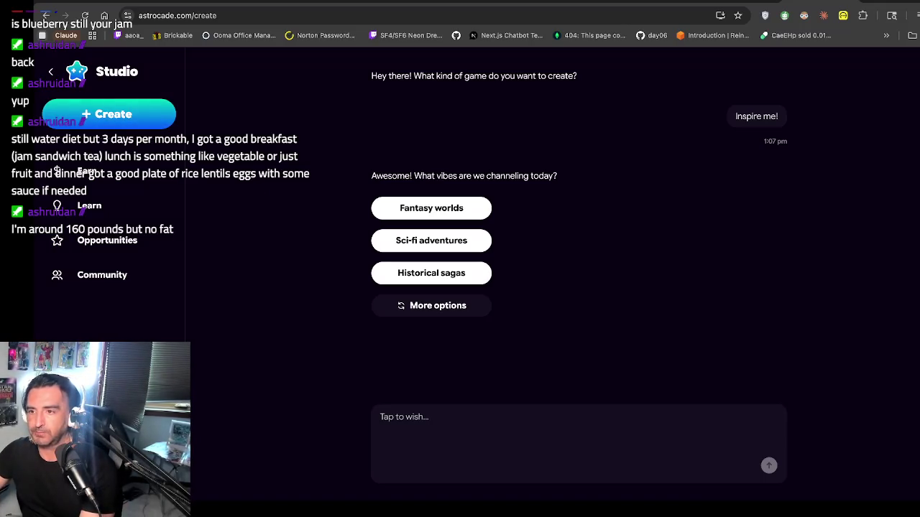
Go from the Astrocade tab to the excalidraw.com notes tab.
key(ctrl+Tab)
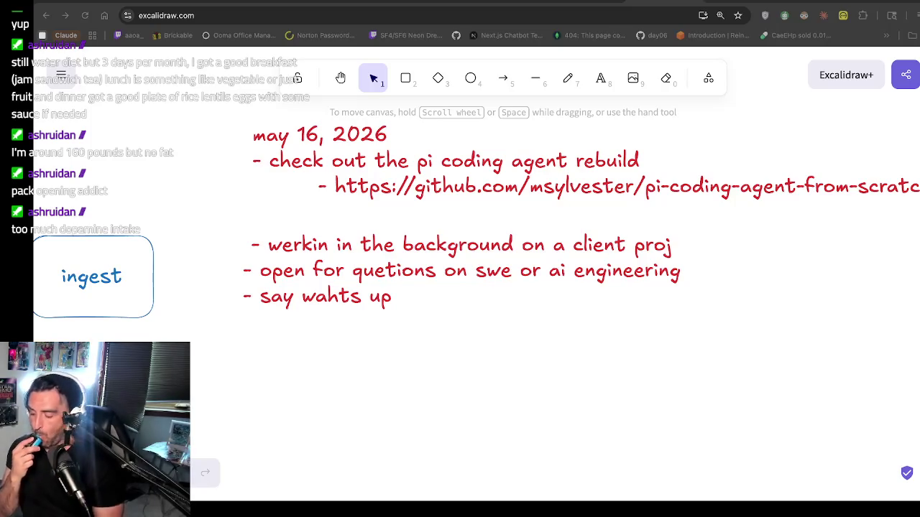
Scroll around the Excalidraw stream-notes board to review the May 16 notes.
scroll(452, 377, up, 1)
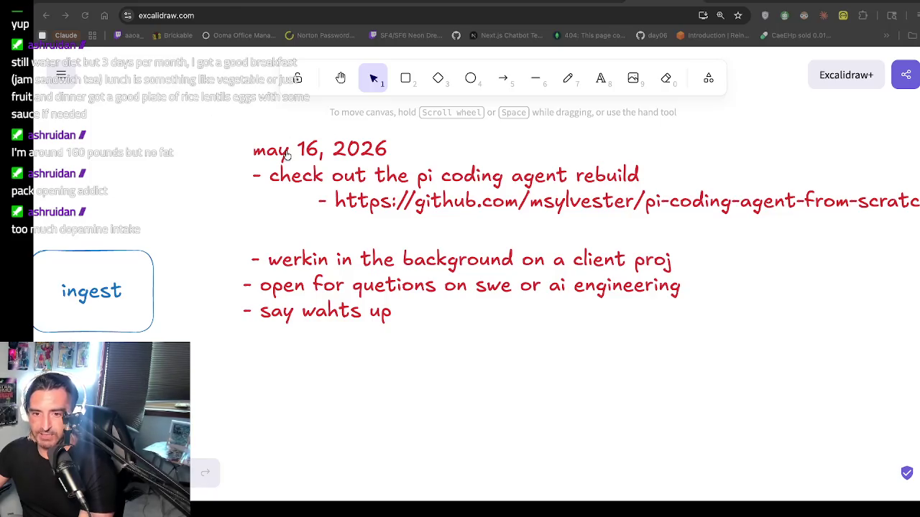
scroll(437, 149, up, 1)
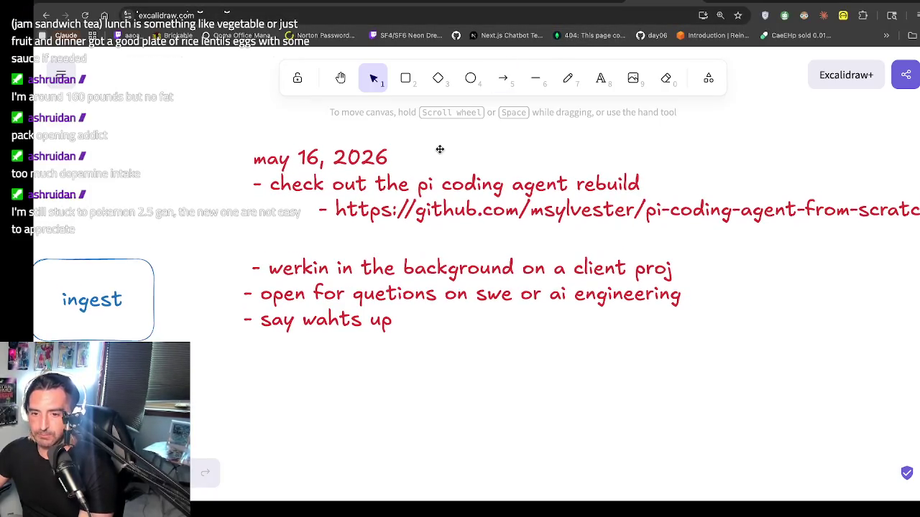
scroll(465, 217, right, 2)
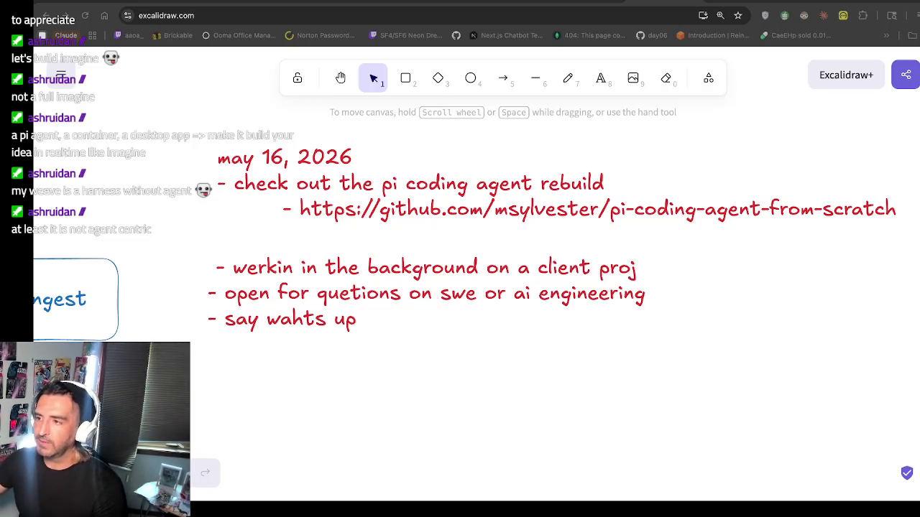
Open linkedin.com in a new browser tab.
key(ctrl+t)
text(linkedin.com)
key(Return)
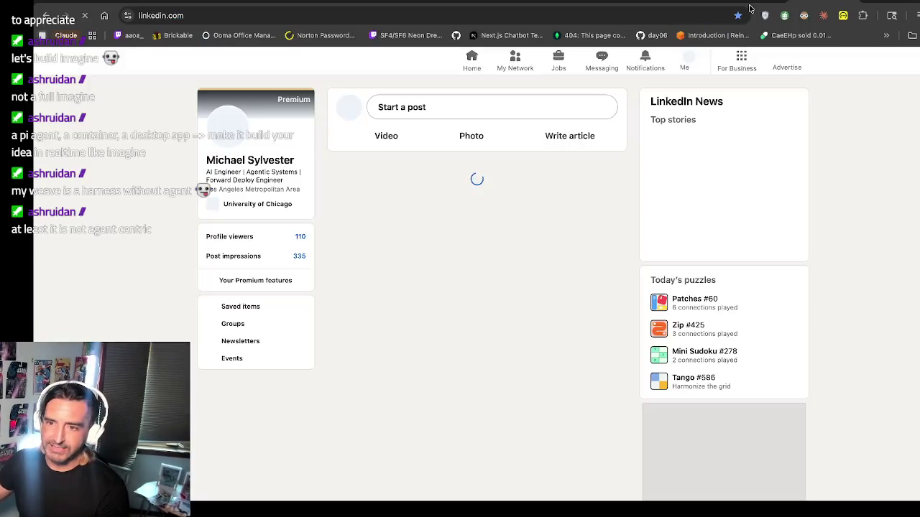
Search LinkedIn for 'jp morgan agent orchestration', replacing the initial 'morgan stanley' query.
click(309, 61)
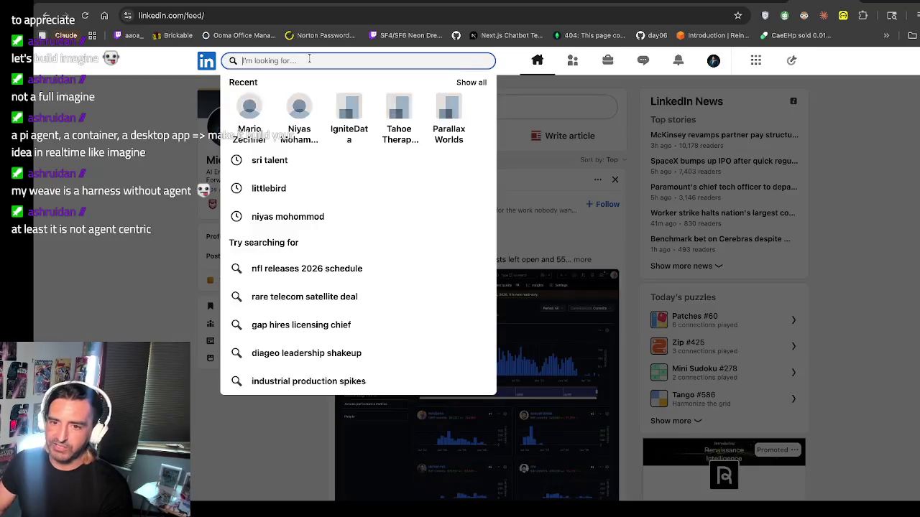
text(morgan stan)
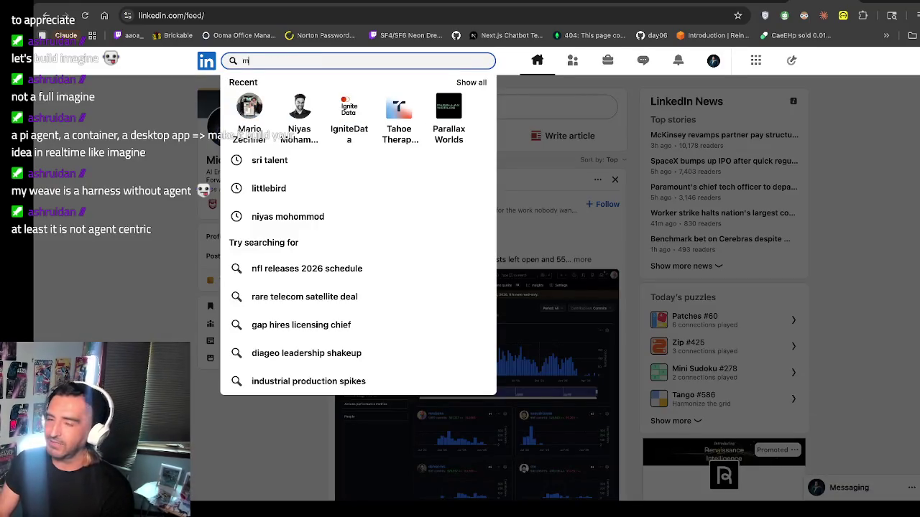
text(ley)
key(ctrl+a)
text(jp morgan)
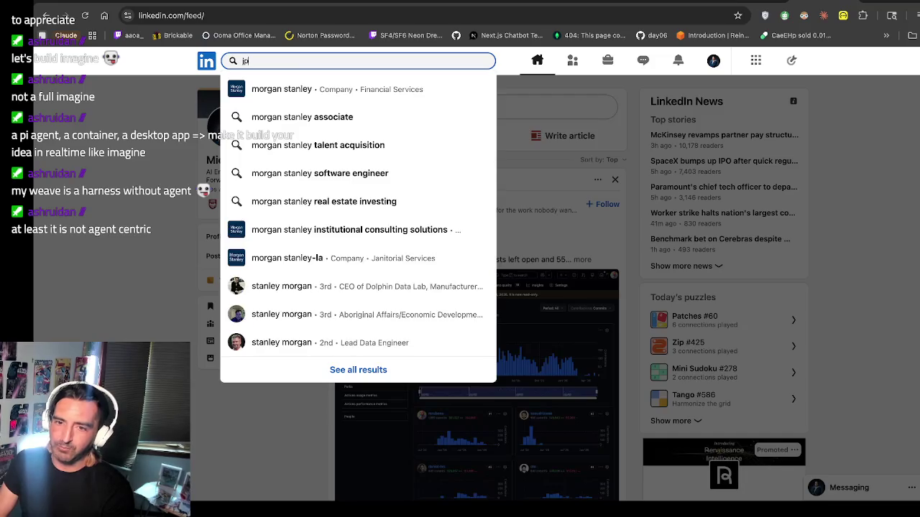
text( agent orches)
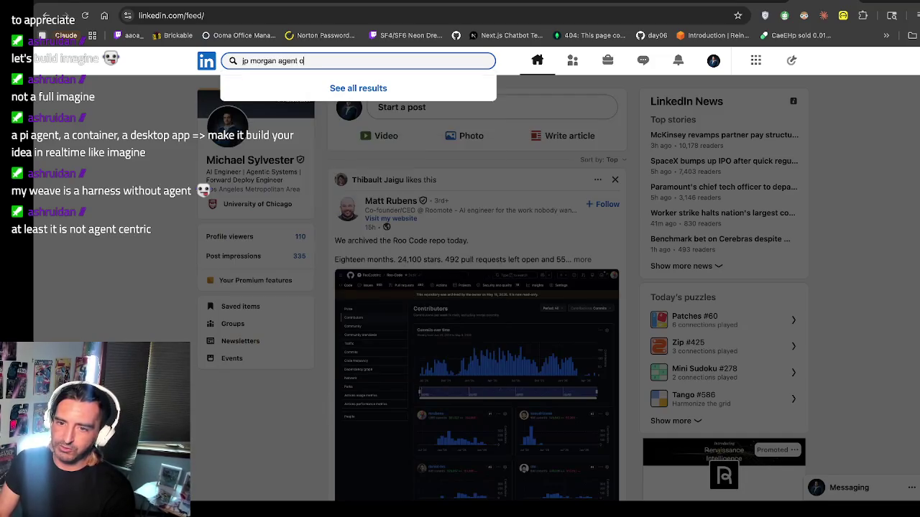
text(tration)
key(Return)
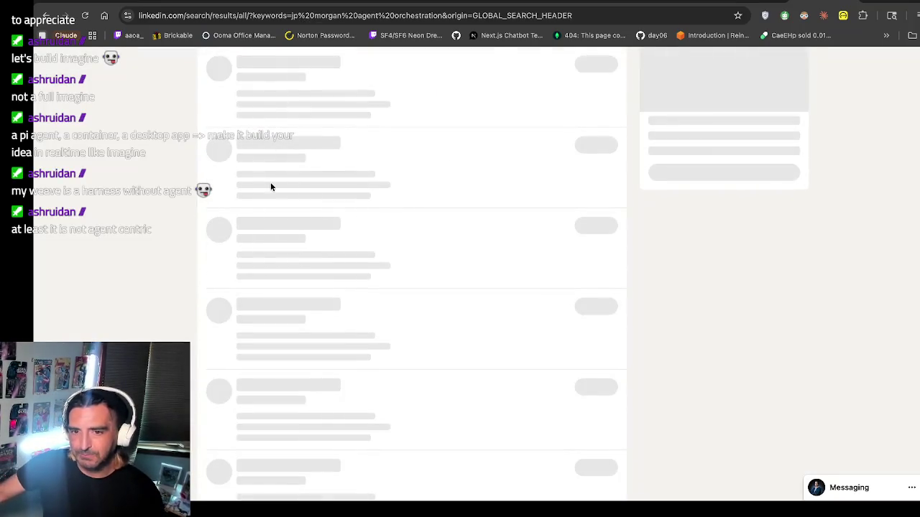
Filter the results to Posts and open the 'A Real Multi-Agent System' post.
click(247, 90)
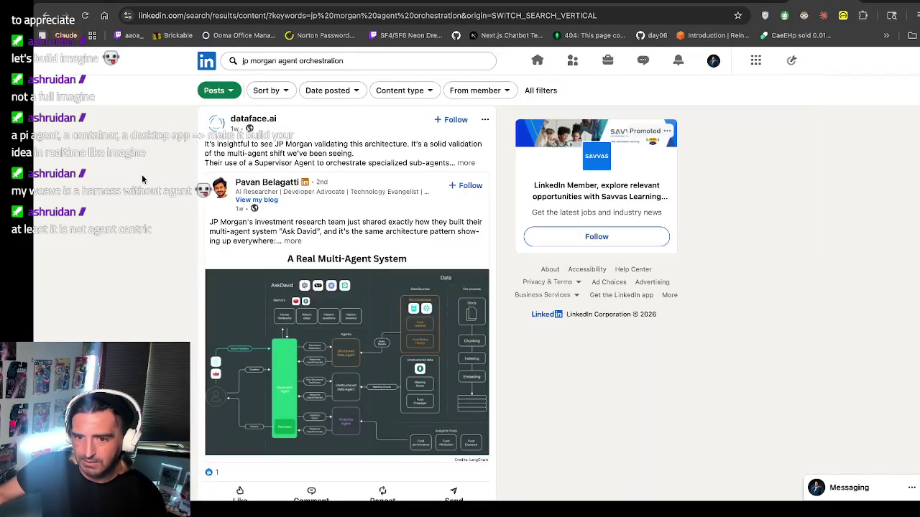
drag(263, 144, 262, 175)
click(321, 297)
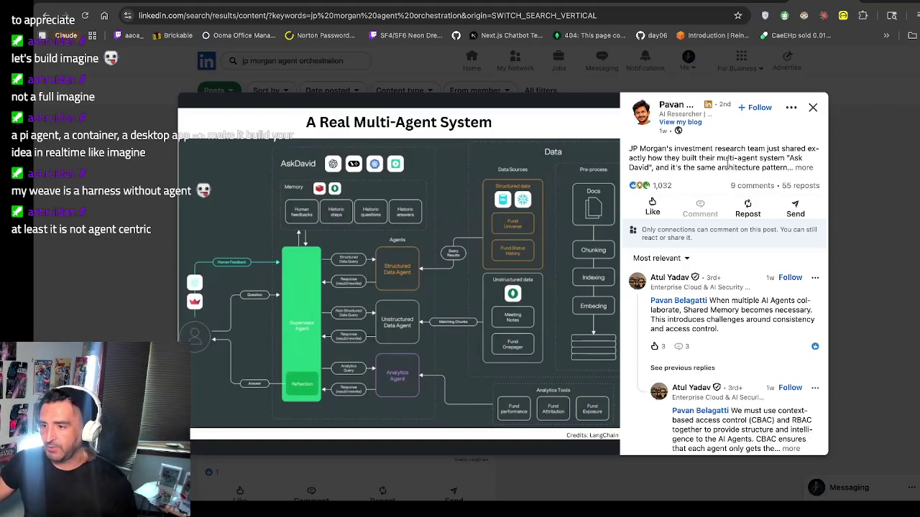
Expand the post's full text and read through the supervisor, reflection and LangGraph points.
triple_click(762, 147)
click(803, 168)
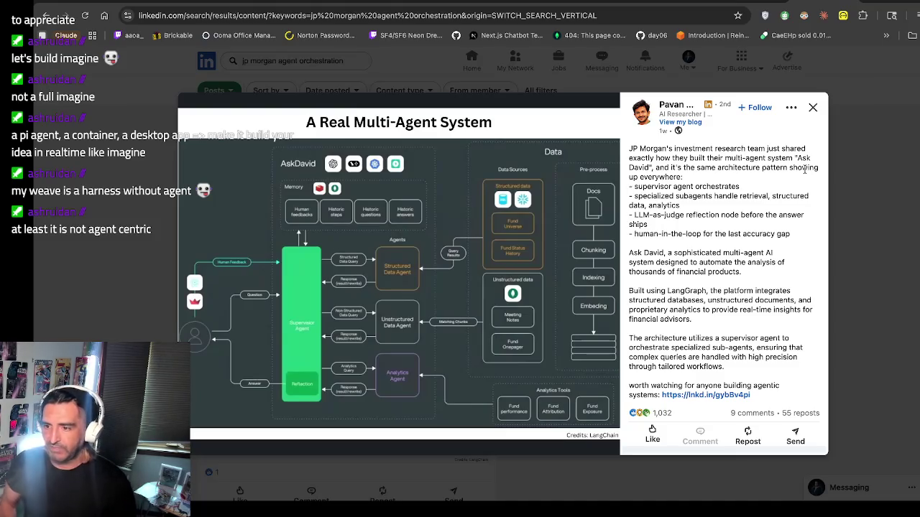
mouse_move(755, 185)
mouse_down()
mouse_move(670, 185)
mouse_move(682, 215)
mouse_up()
click(677, 196)
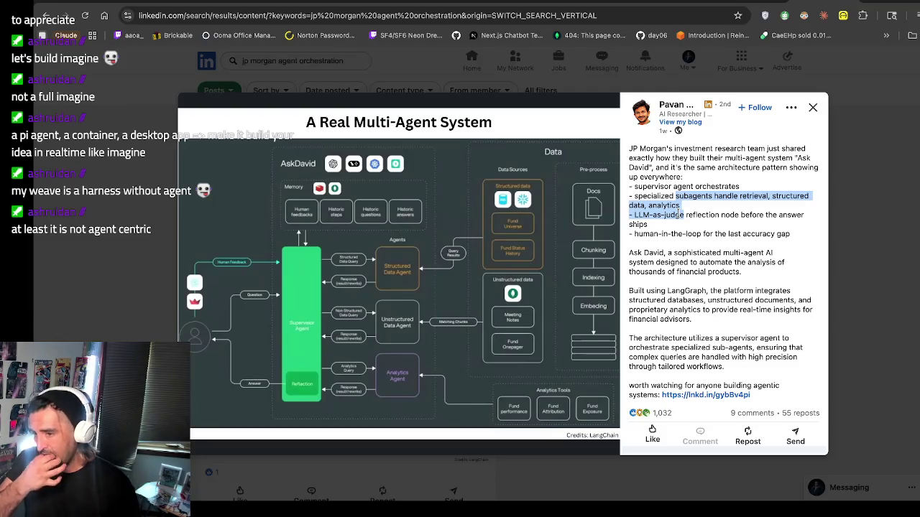
drag(684, 215, 680, 235)
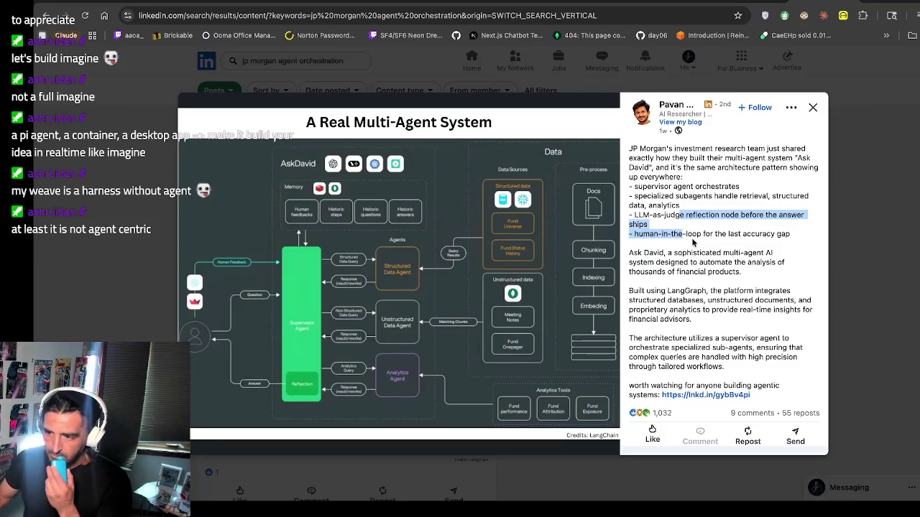
scroll(692, 243, down, 1)
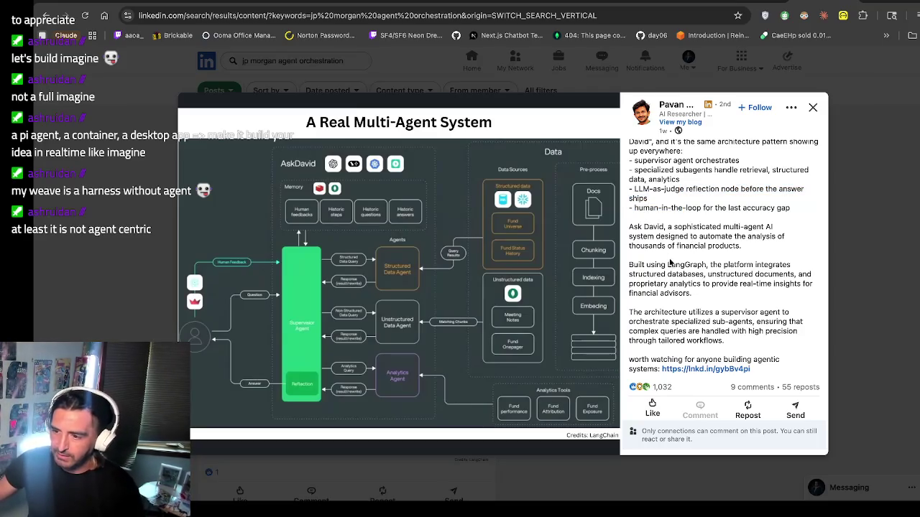
triple_click(703, 282)
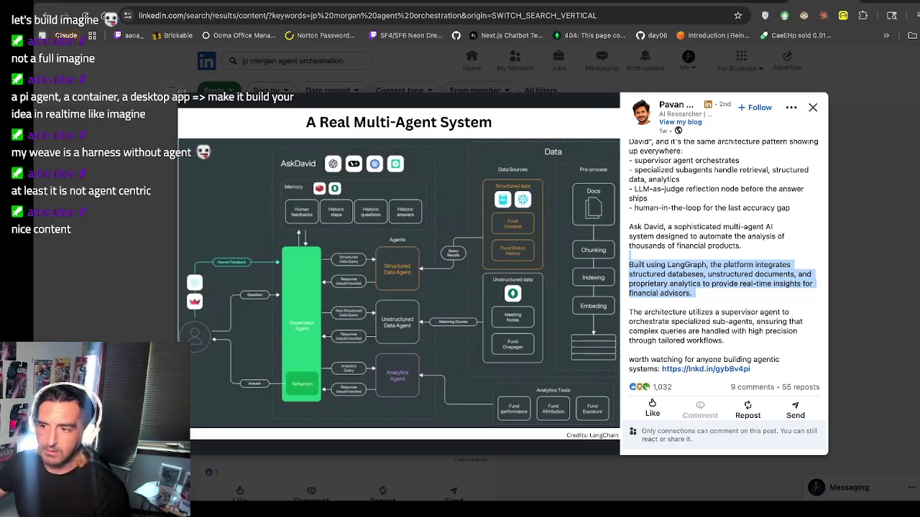
Go to Discord's lounge-bar channel and paste the LinkedIn post screenshot.
key(ctrl+l)
text(discord.com/channels/1219705024402423850/1219705024980975678)
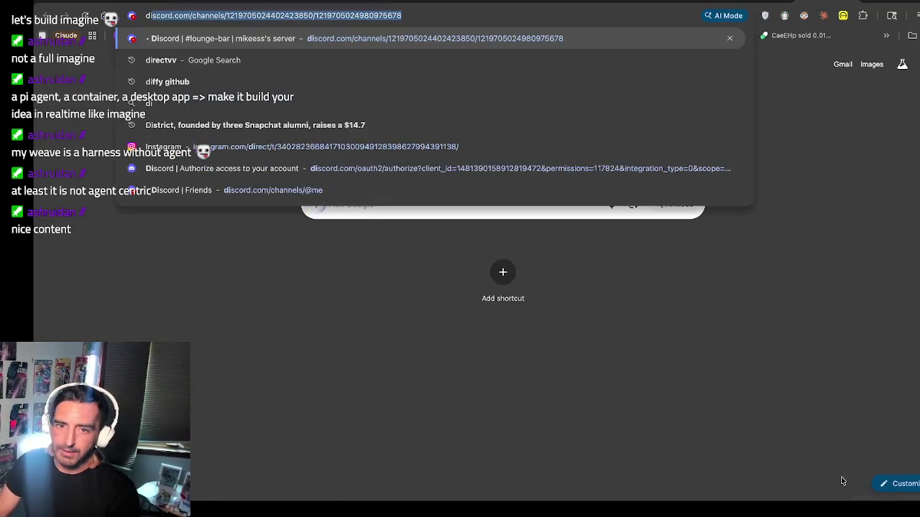
key(Return)
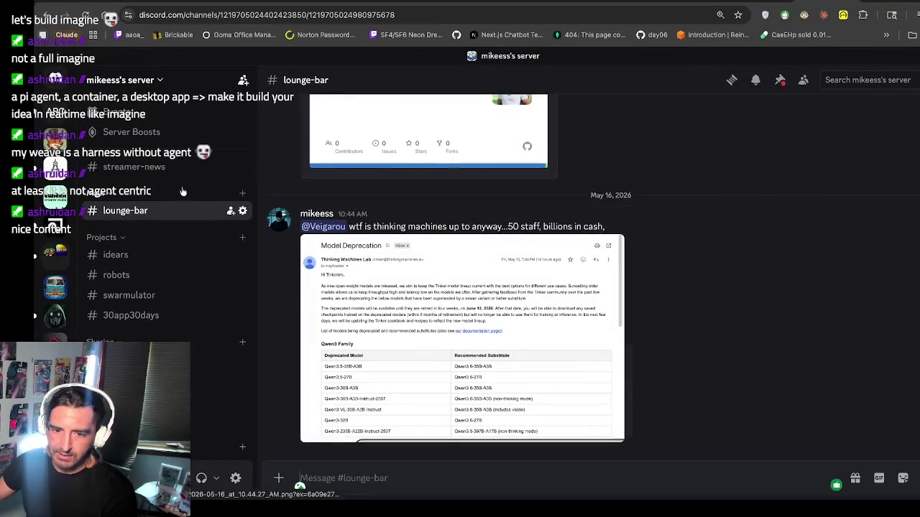
key(ctrl+v)
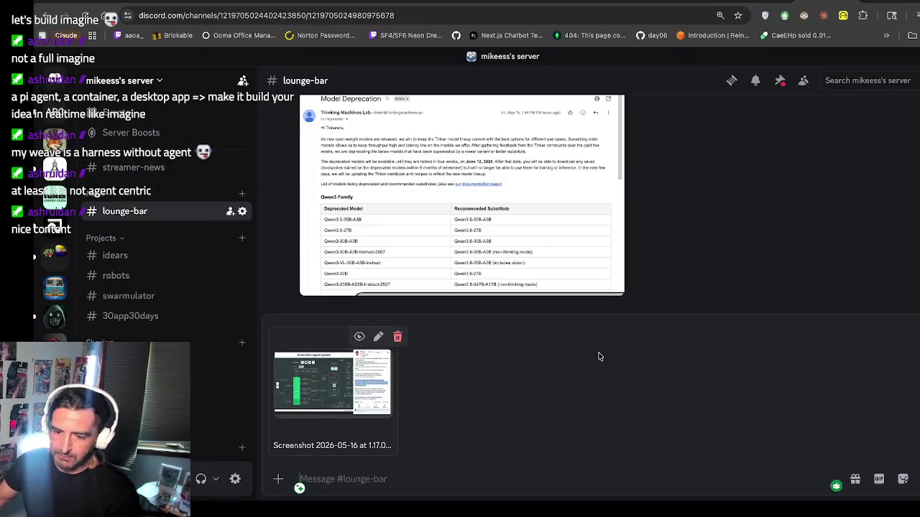
Send it captioned 'jp morgan agent orchestration platform', then return to the LinkedIn tab.
text(jp morg)
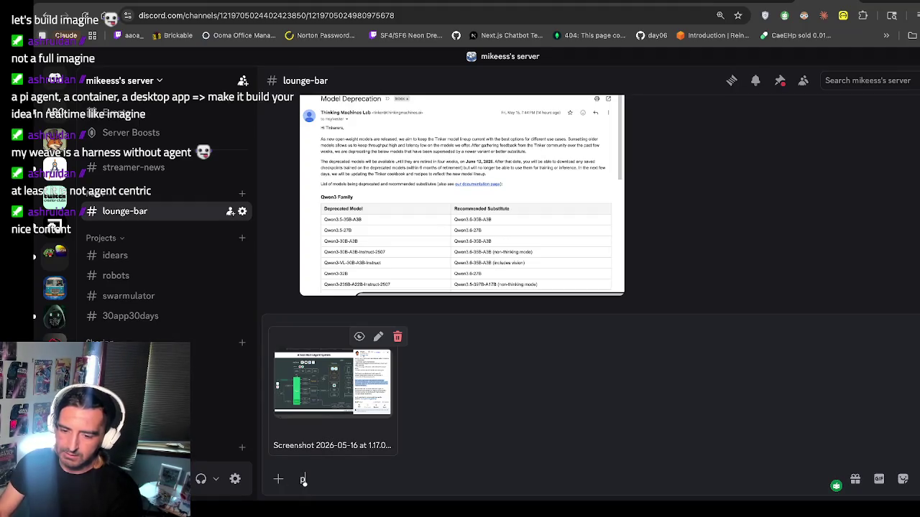
text(n)
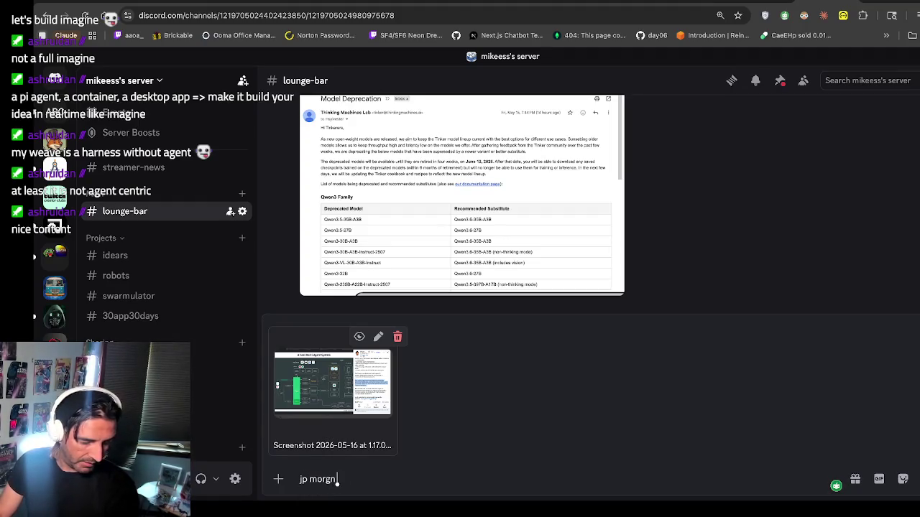
key(BackSpace)
text(an)
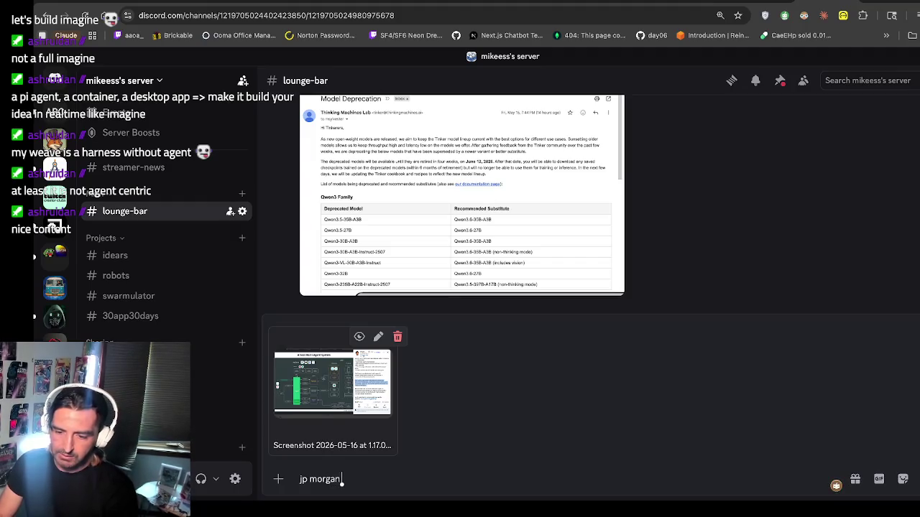
text( ag)
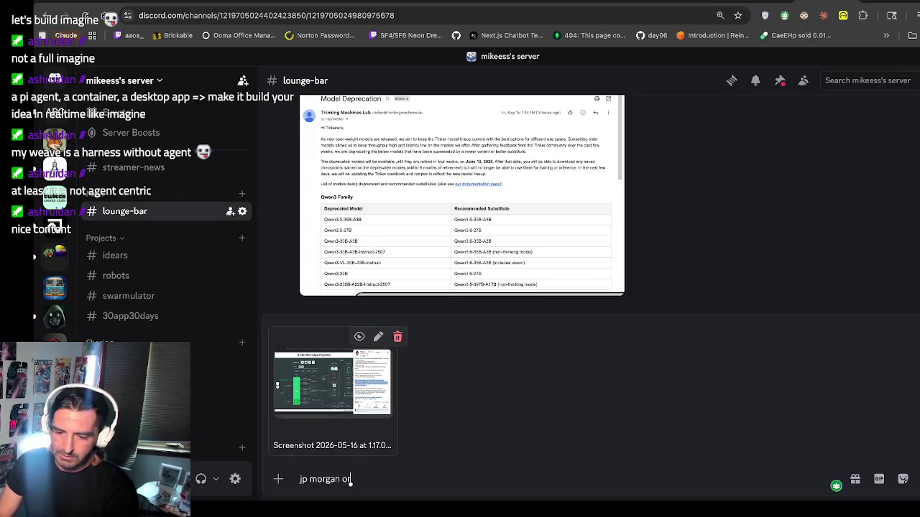
text(ent orchestratio)
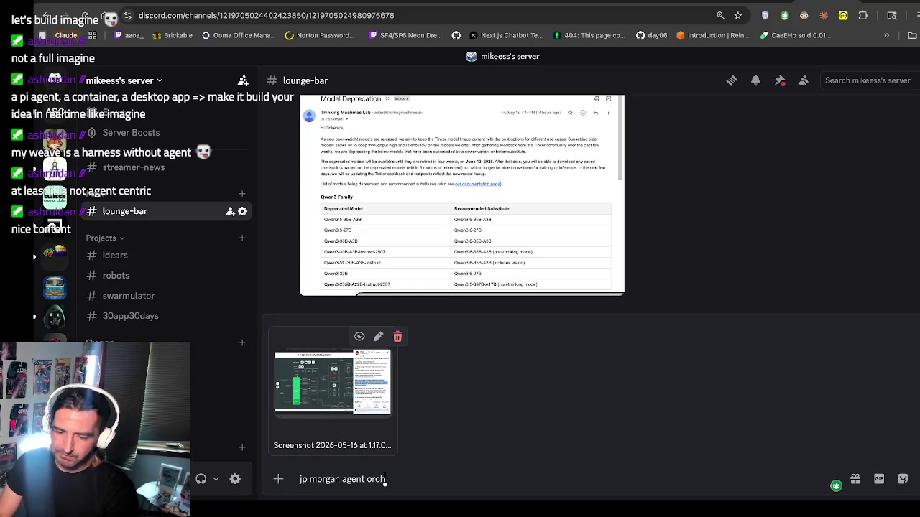
text(n platfo)
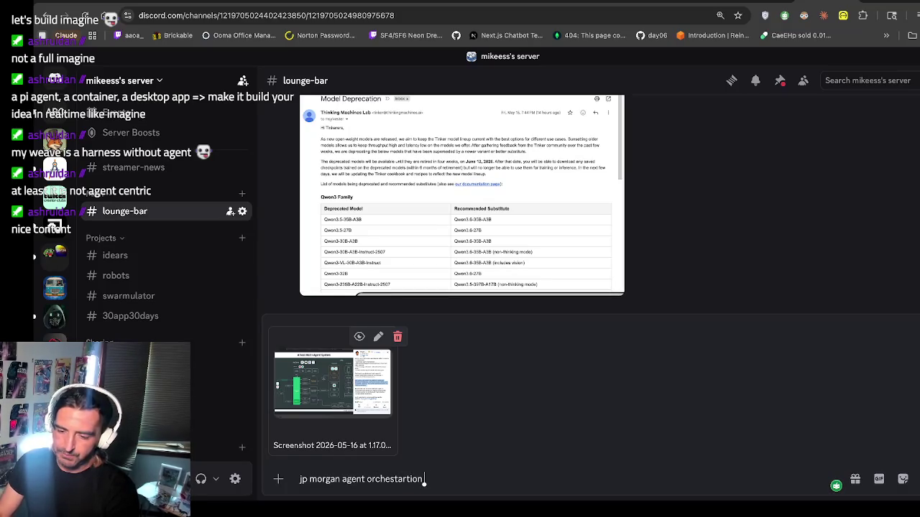
text(rm)
key(Return)
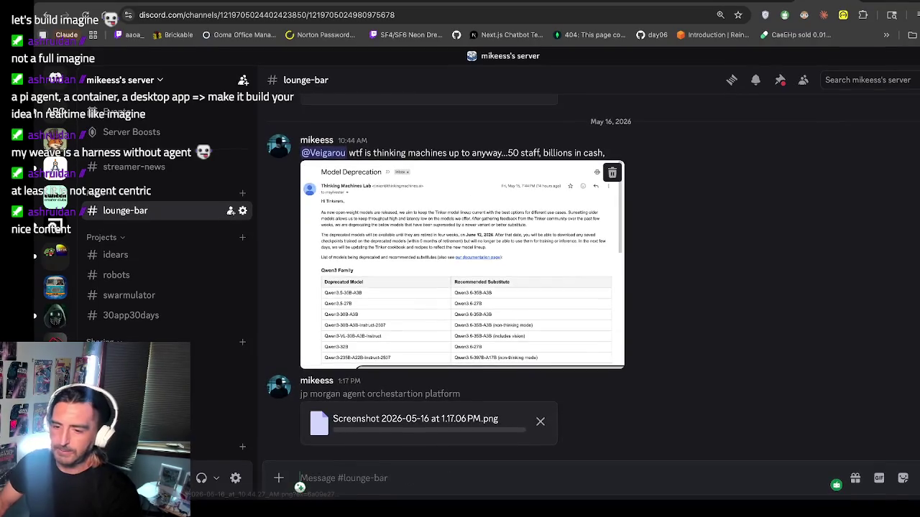
key(ctrl+Tab)
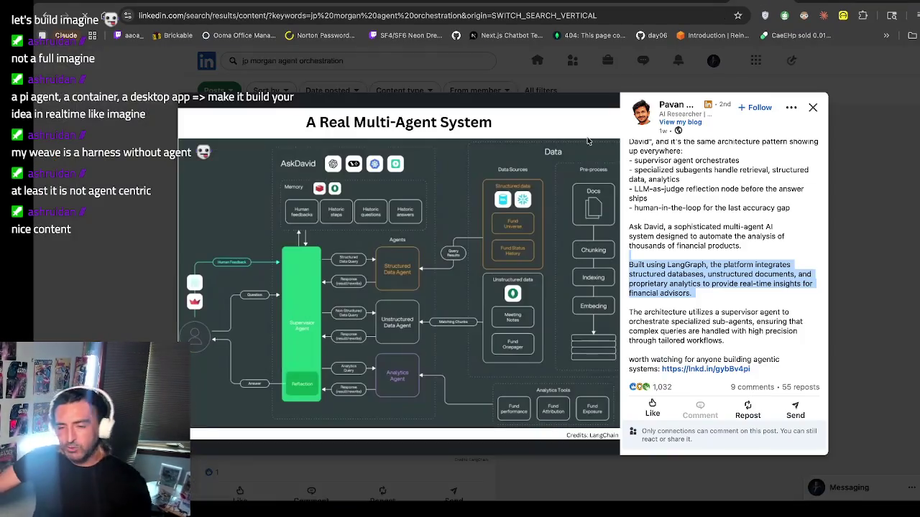
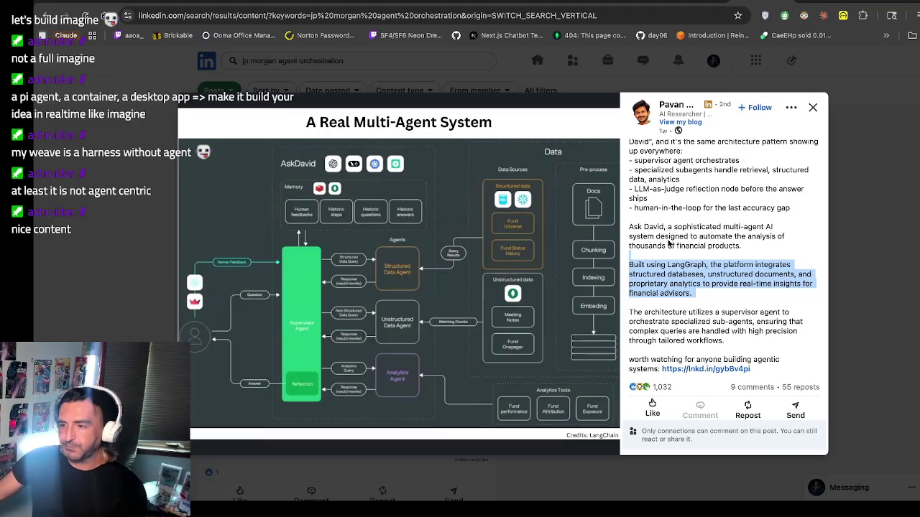
Highlight the LinkedIn post's passage on the judge node and Ask David, then go to the Excalidraw notes.
drag(664, 190, 663, 246)
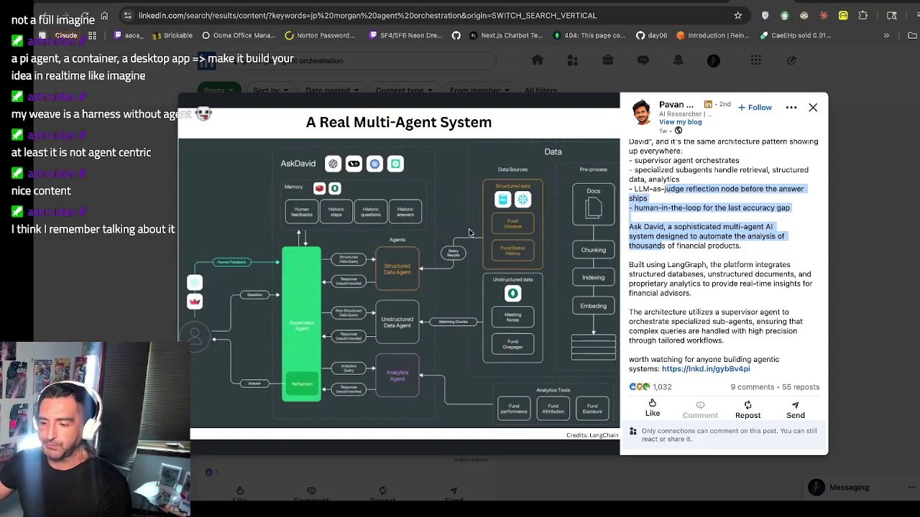
click(574, 2)
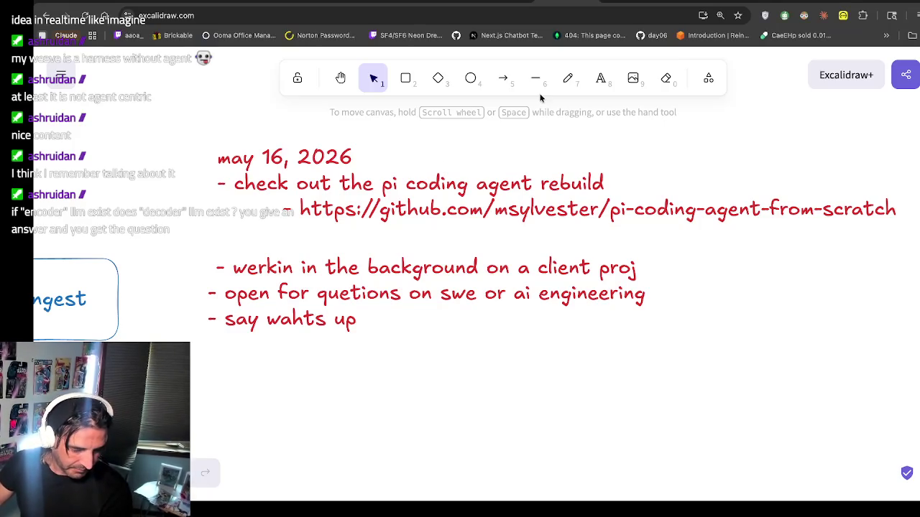
In a new tab, open build-pi-mono-harness-tutorial.md from your pi-coding-agent-from-scratch GitHub repository.
key(ctrl+t)
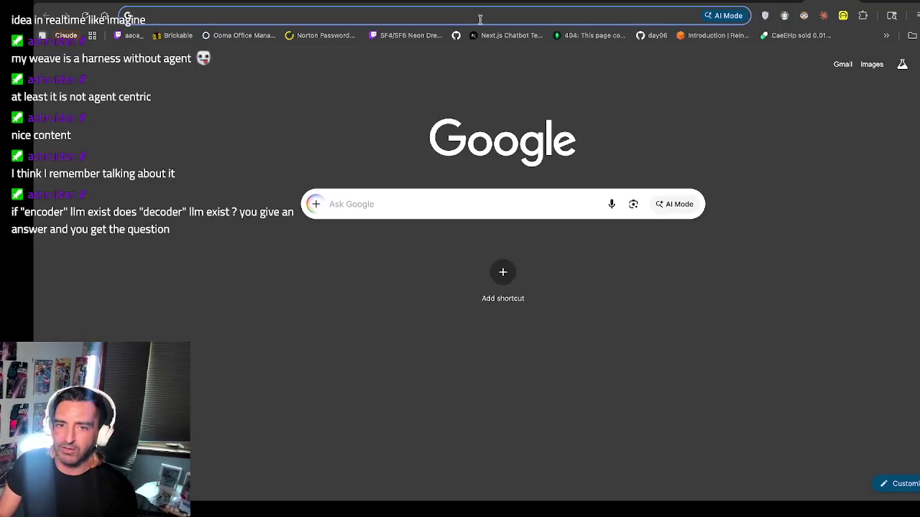
key(Return)
click(480, 19)
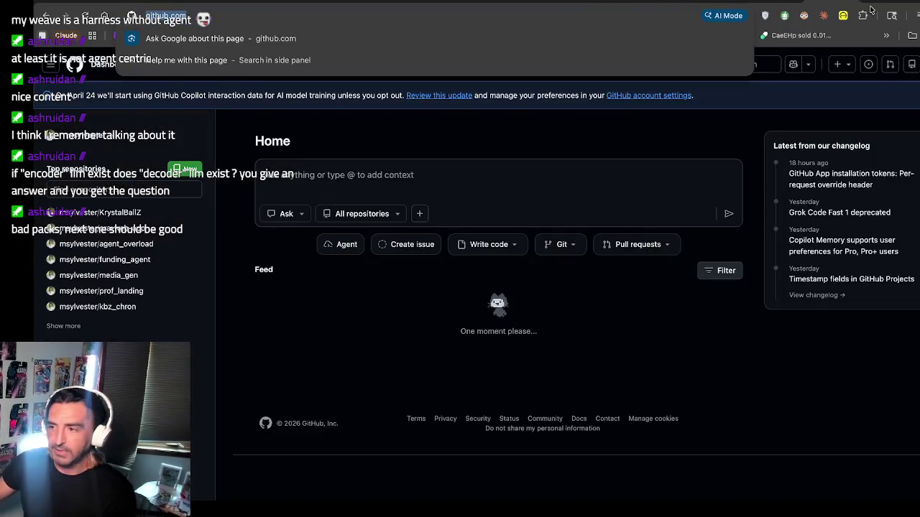
click(909, 64)
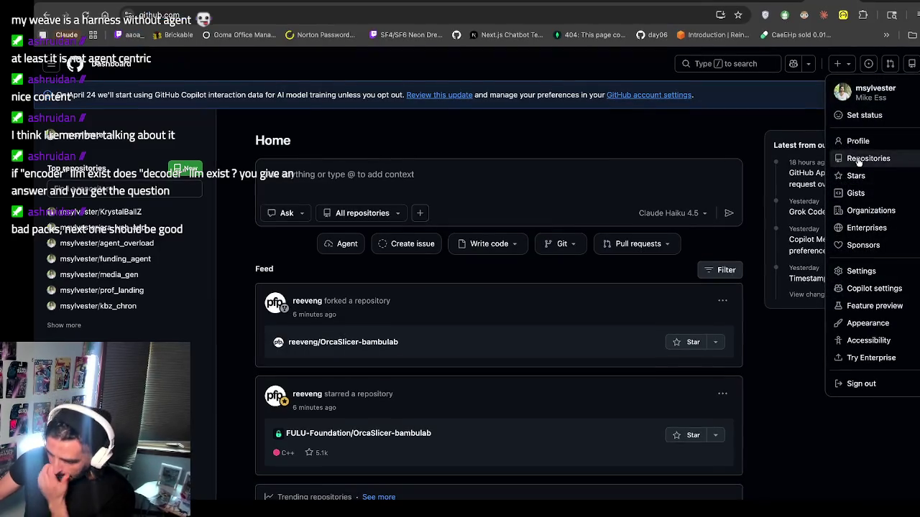
click(861, 159)
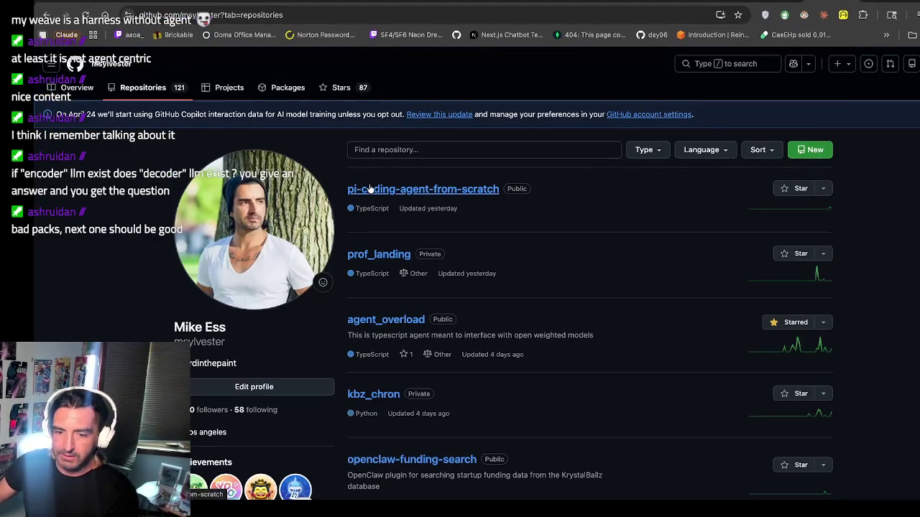
click(373, 194)
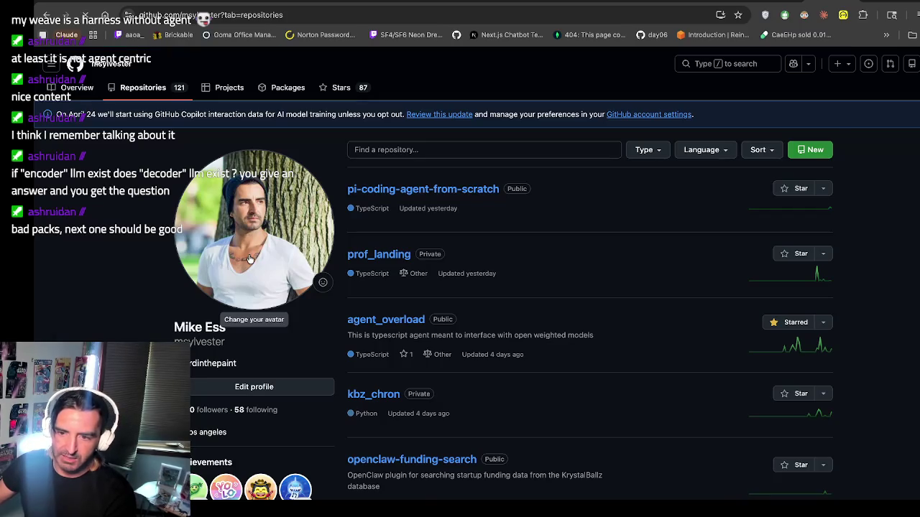
scroll(338, 297, down, 1)
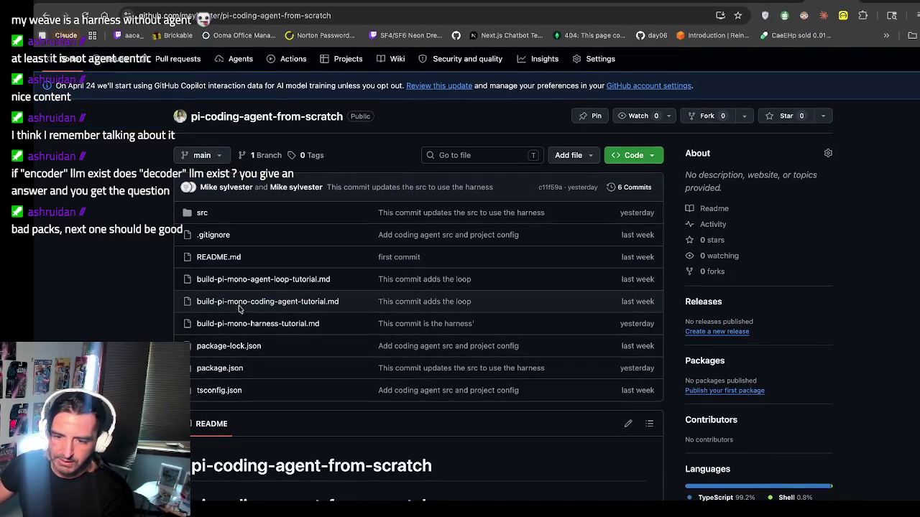
click(235, 323)
Read the tutorial from its intro down to the listDir, exists, createDir and remove filesystem code.
drag(303, 237, 303, 373)
click(324, 373)
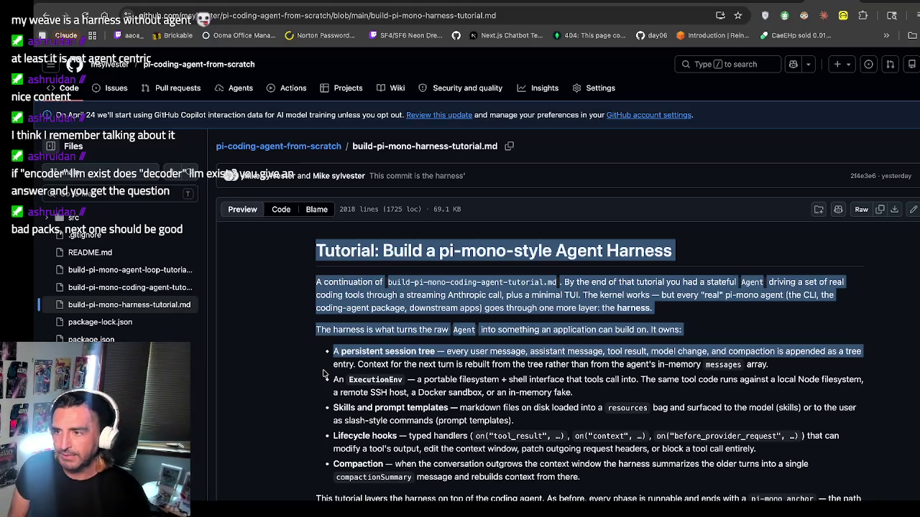
scroll(324, 373, down, 2)
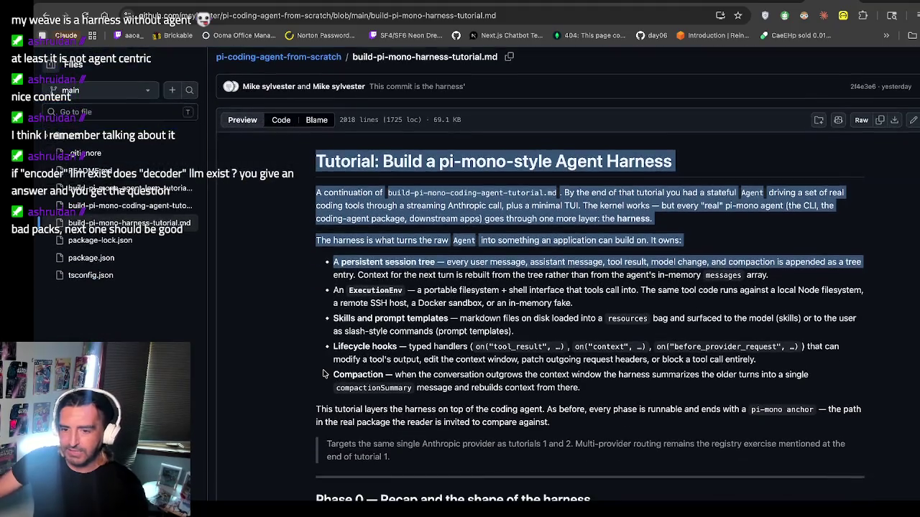
scroll(323, 374, down, 1)
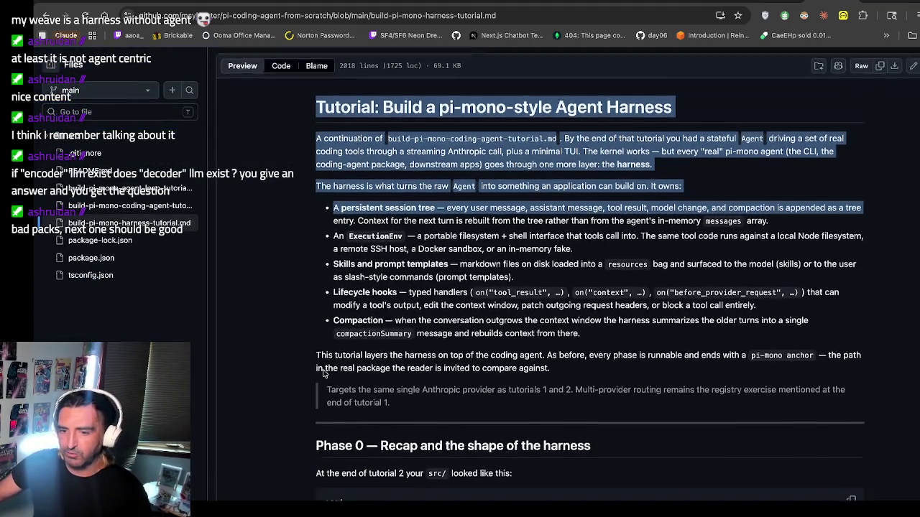
mouse_move(349, 226)
mouse_down()
mouse_move(403, 227)
mouse_move(368, 240)
mouse_up()
scroll(385, 222, down, 15)
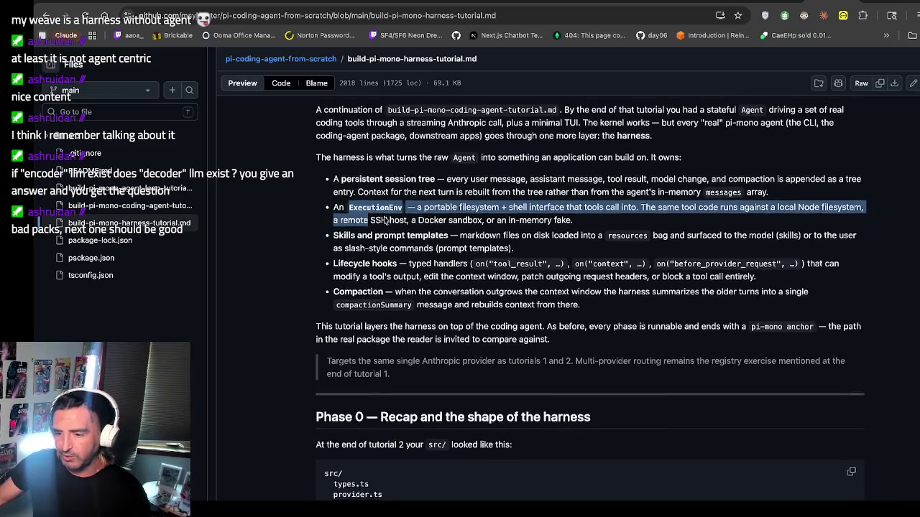
scroll(385, 221, down, 10)
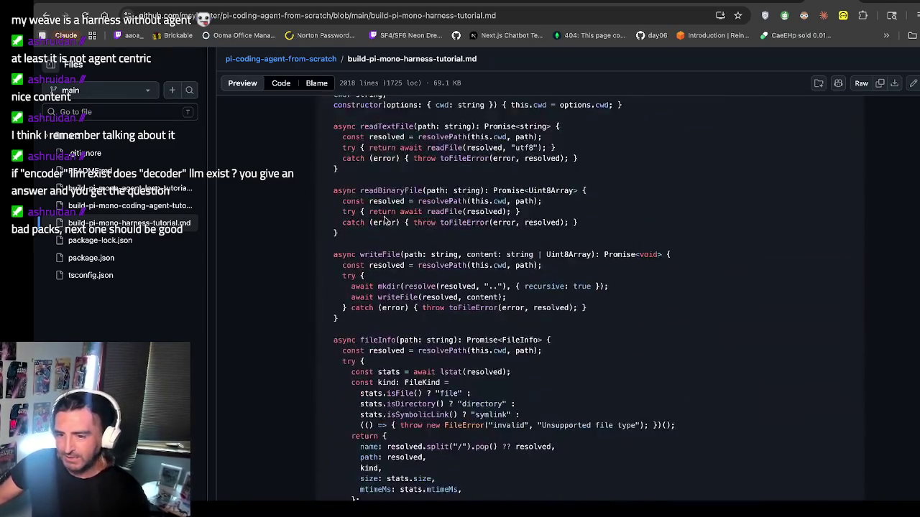
key(ctrl+f)
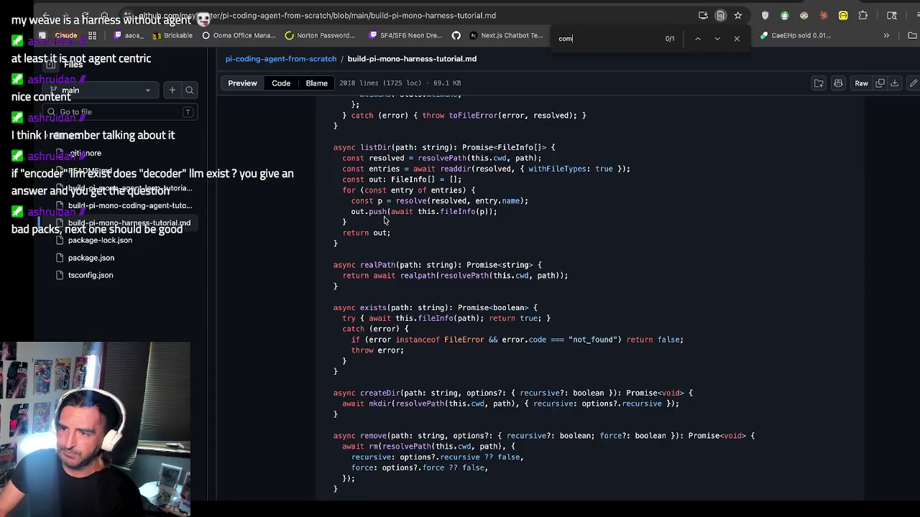
Search the tutorial page for 'compaction', then switch the search to 'session'.
key(Return)
key(Return)
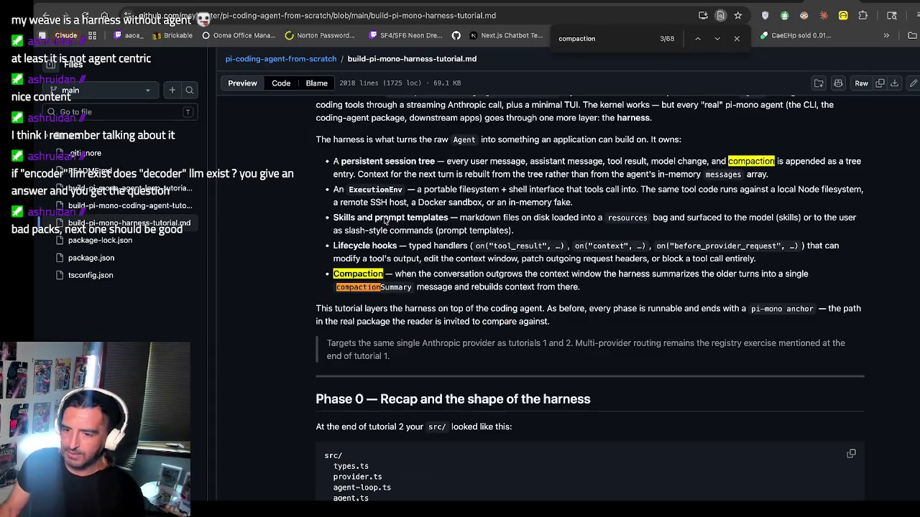
key(ctrl+f)
text(session)
key(Return)
key(Return)
key(Return)
key(Return)
key(Return)
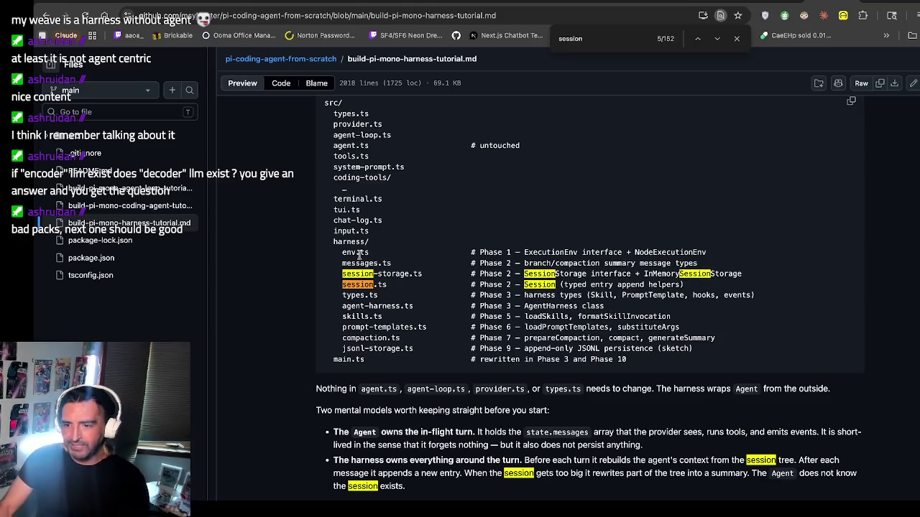
Scroll through the session matches to the SessionTreeEntry, SessionStorage and InMemorySessionStorage code.
scroll(358, 254, down, 5)
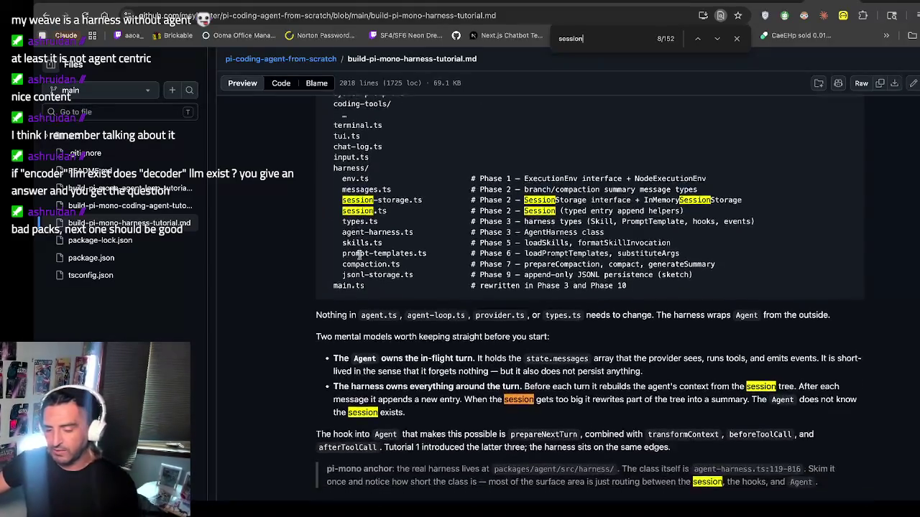
scroll(358, 254, up, 1)
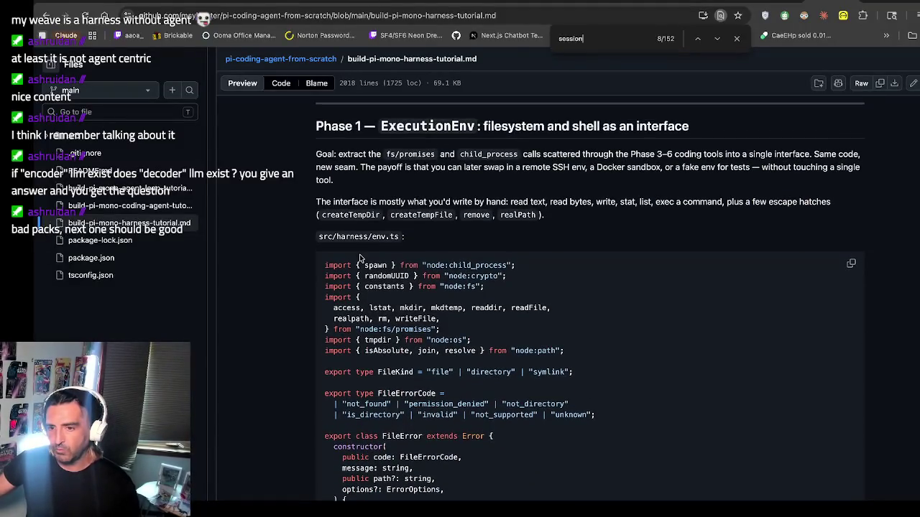
scroll(359, 258, down, 20)
scroll(359, 257, up, 15)
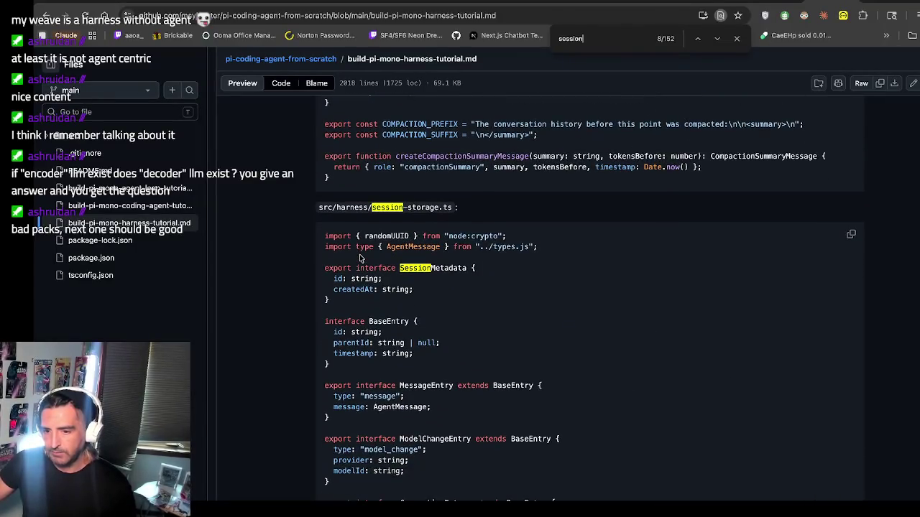
scroll(360, 258, down, 2)
scroll(359, 248, down, 8)
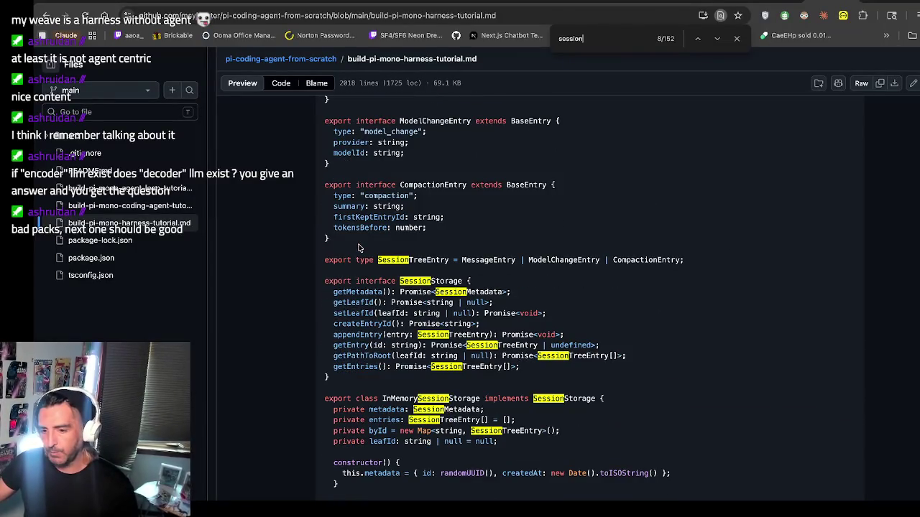
drag(329, 238, 353, 357)
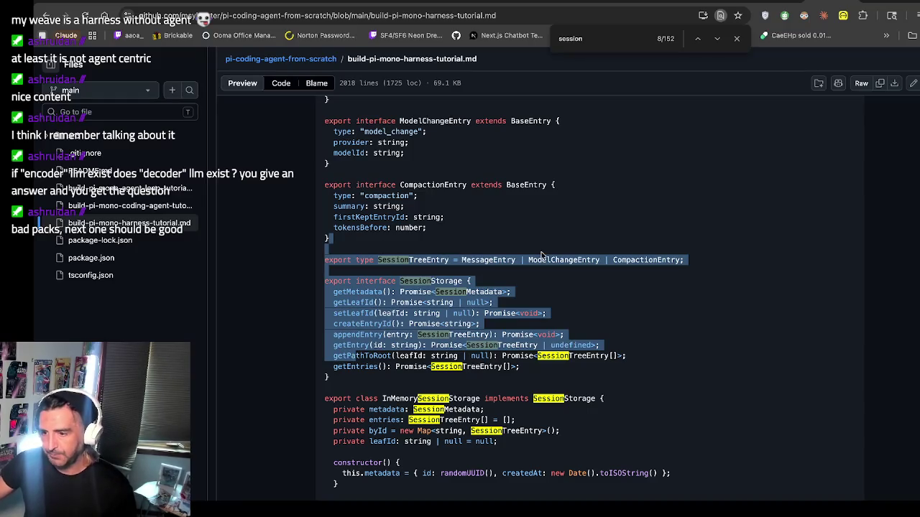
scroll(454, 294, down, 3)
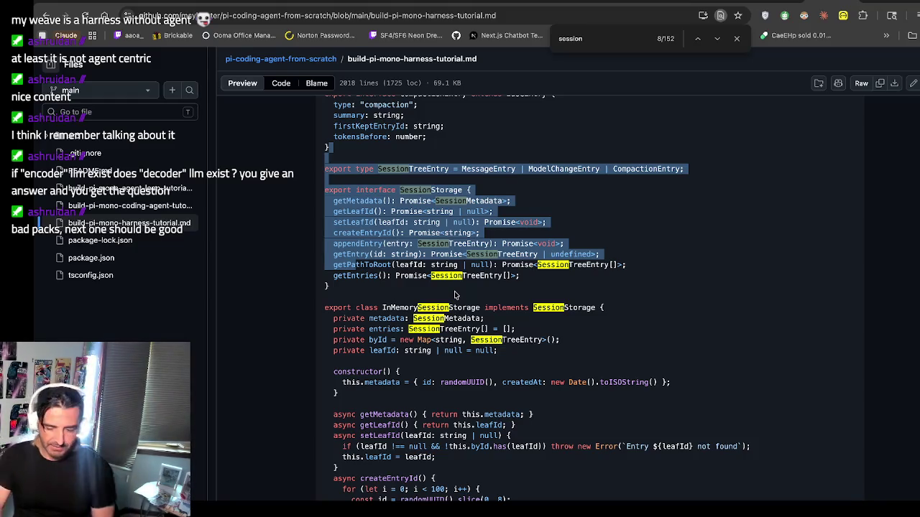
key(super+Tab)
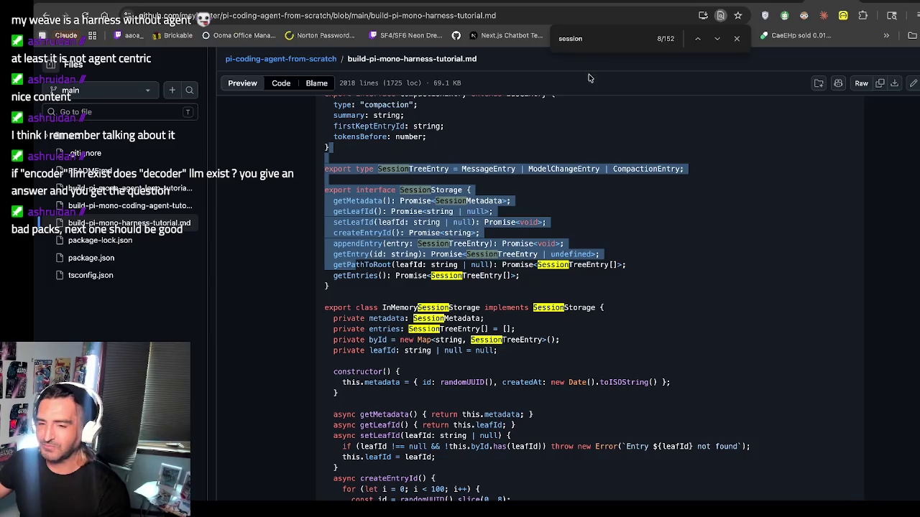
click(454, 250)
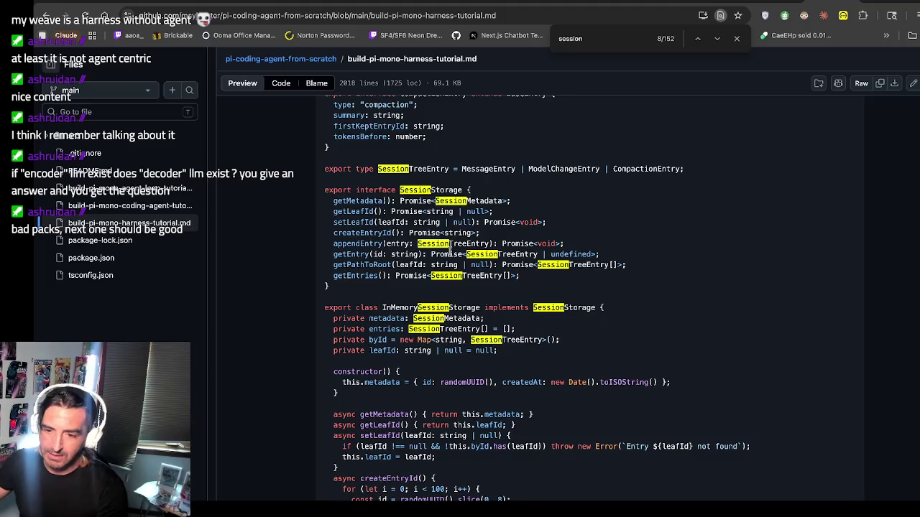
scroll(450, 251, down, 3)
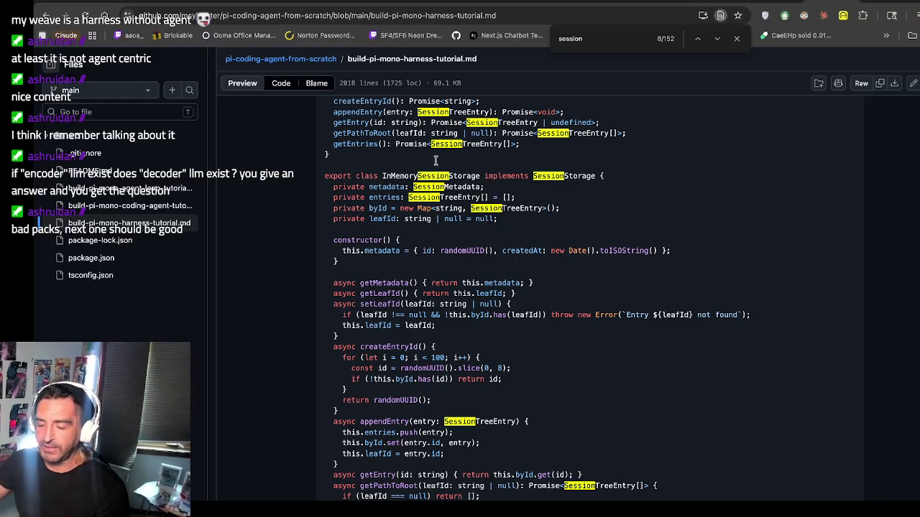
key(ctrl+Tab)
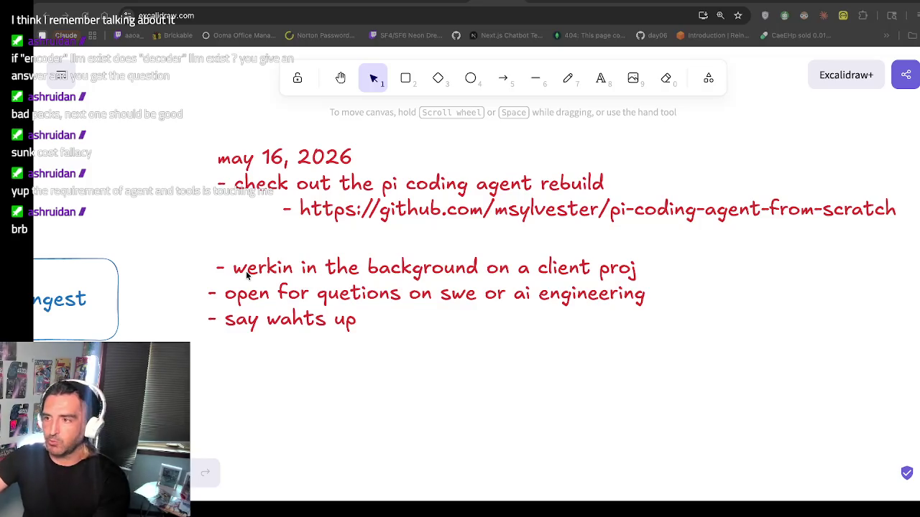
In a new chatgpt.com tab, send the prompt 'talk to me bout sql alchemy'.
key(ctrl+t)
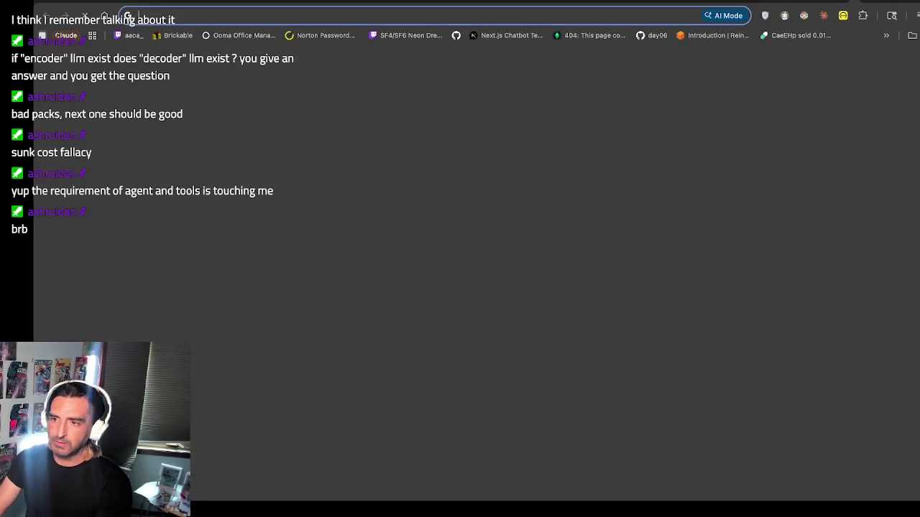
text(ch)
key(Return)
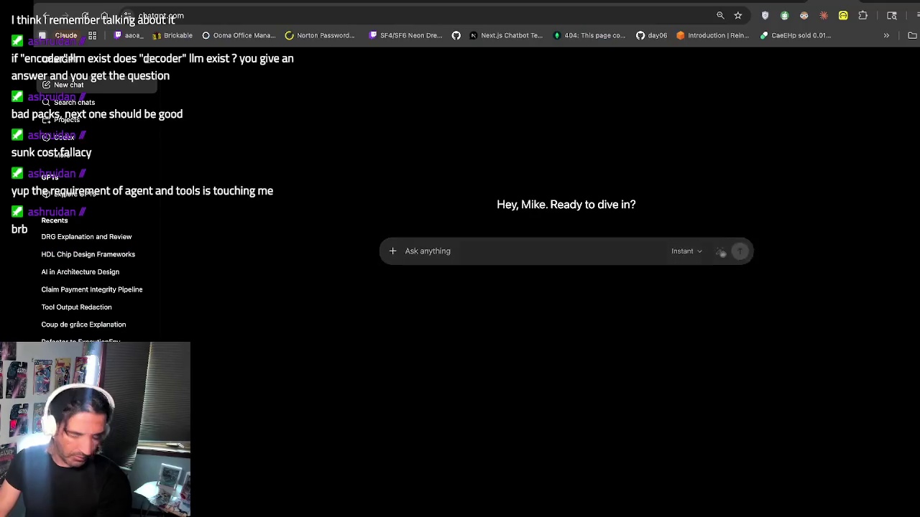
text(talk to me bout so)
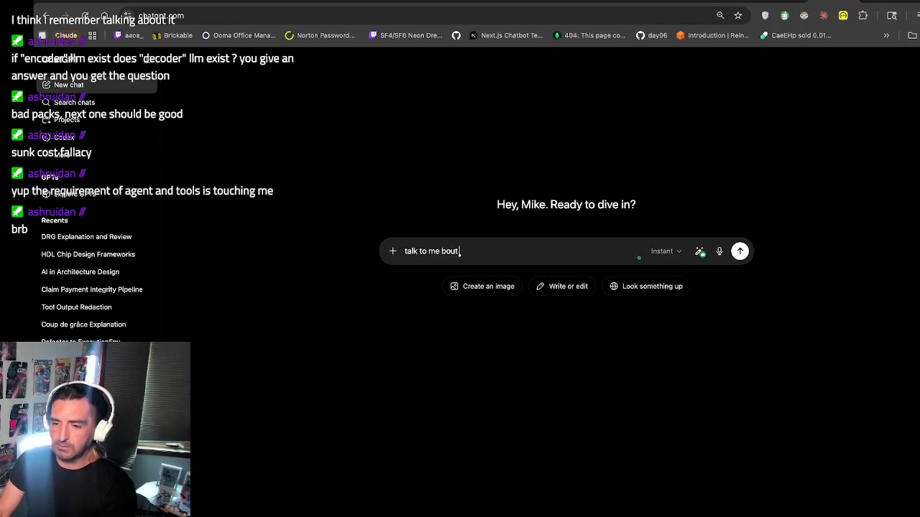
text(l ac)
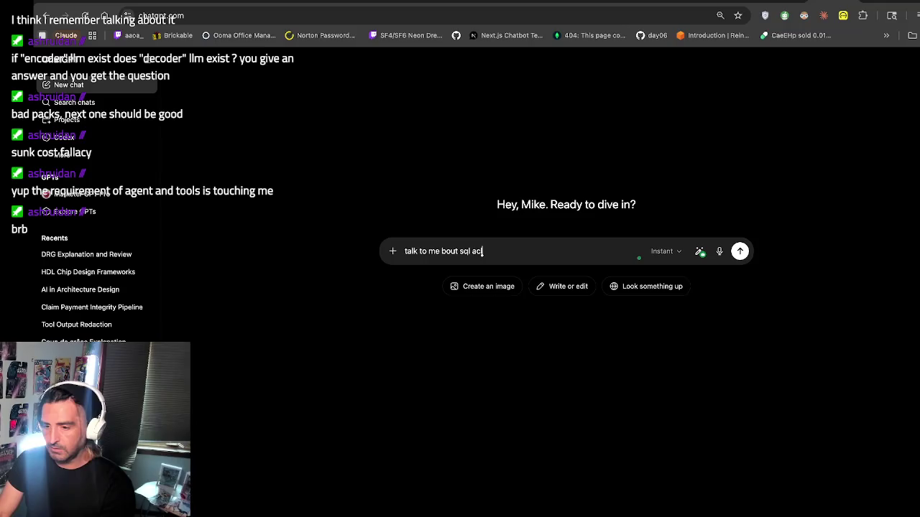
key(BackSpace)
text(lchemy)
key(Return)
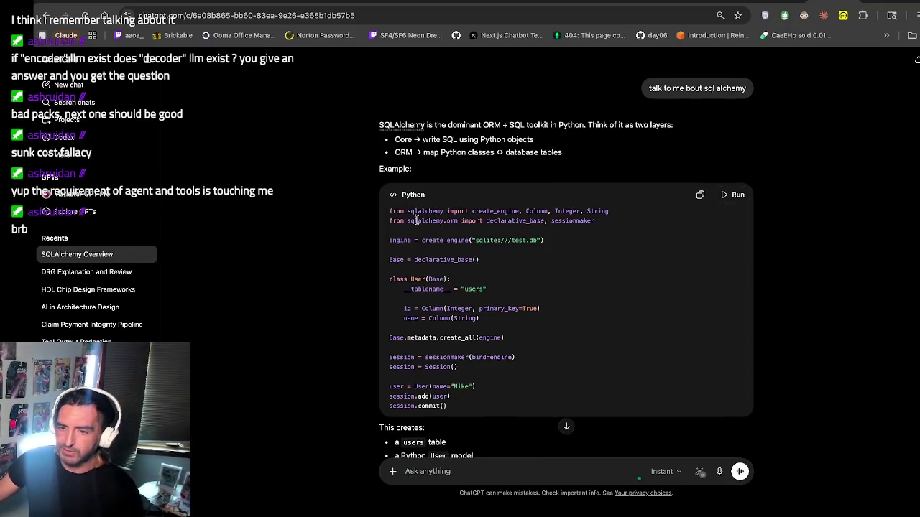
Read the reply's Engine and ORM Models sections, highlighting the example's import lines, then return to Excalidraw.
scroll(439, 245, down, 1)
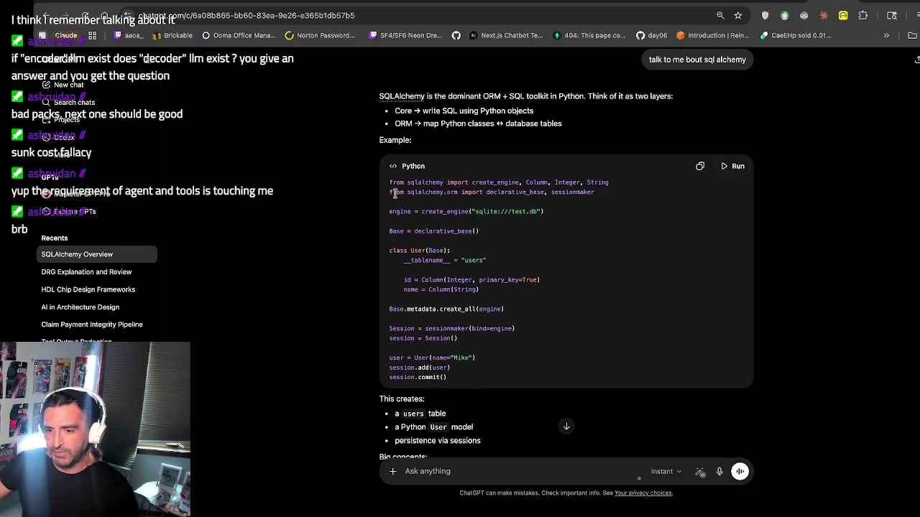
drag(407, 184, 395, 212)
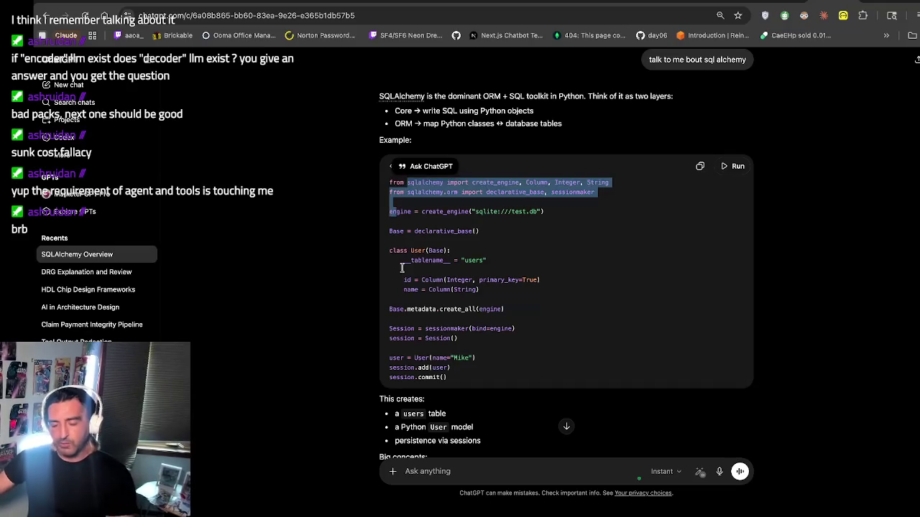
scroll(402, 268, down, 4)
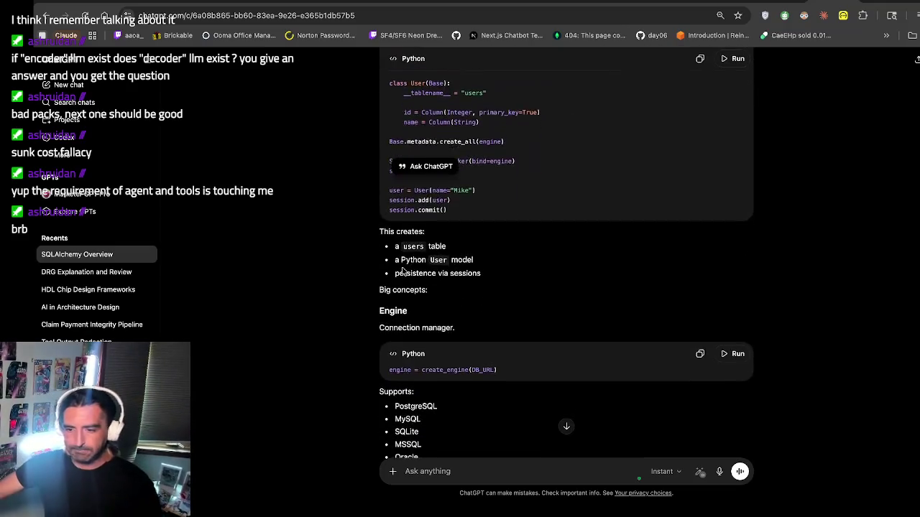
scroll(403, 269, down, 2)
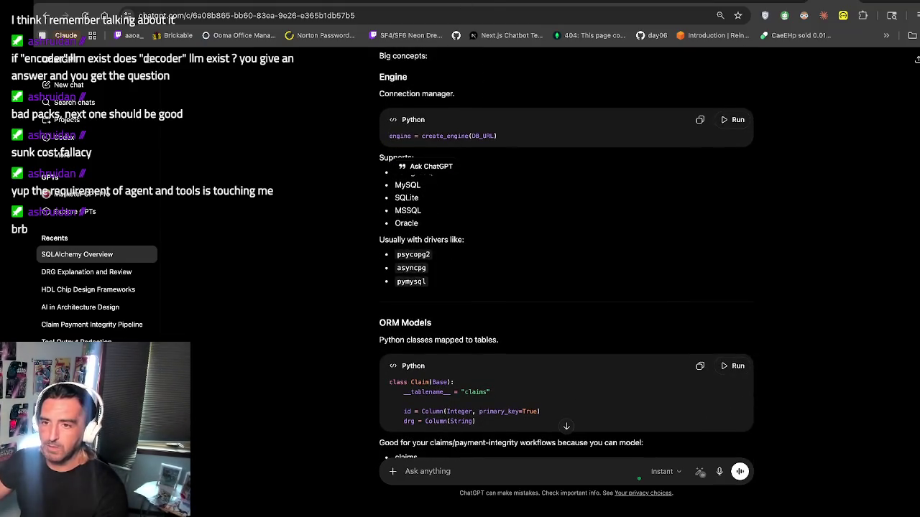
key(ctrl+Tab)
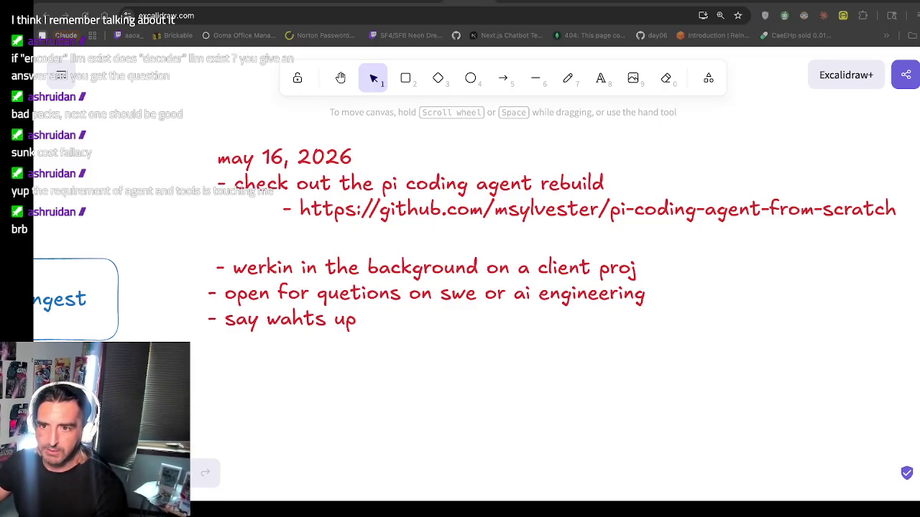
key(ctrl+Tab)
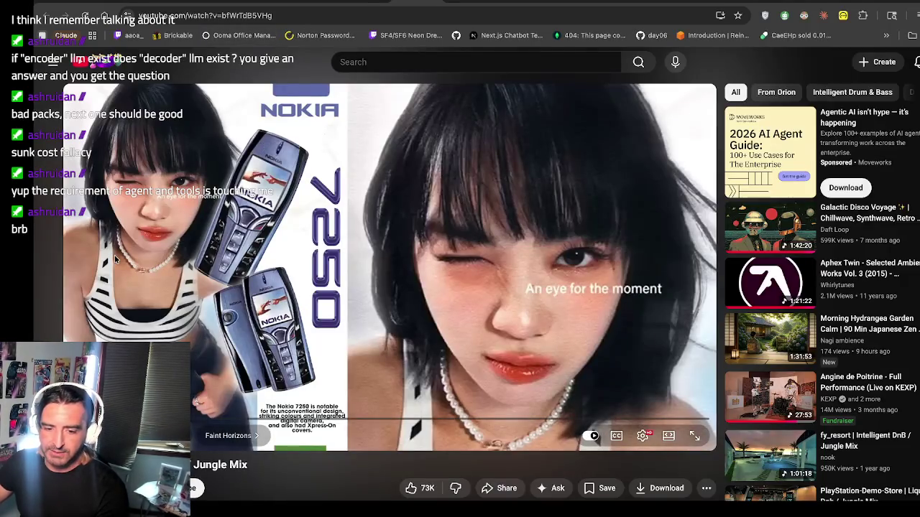
scroll(128, 284, down, 1)
click(454, 3)
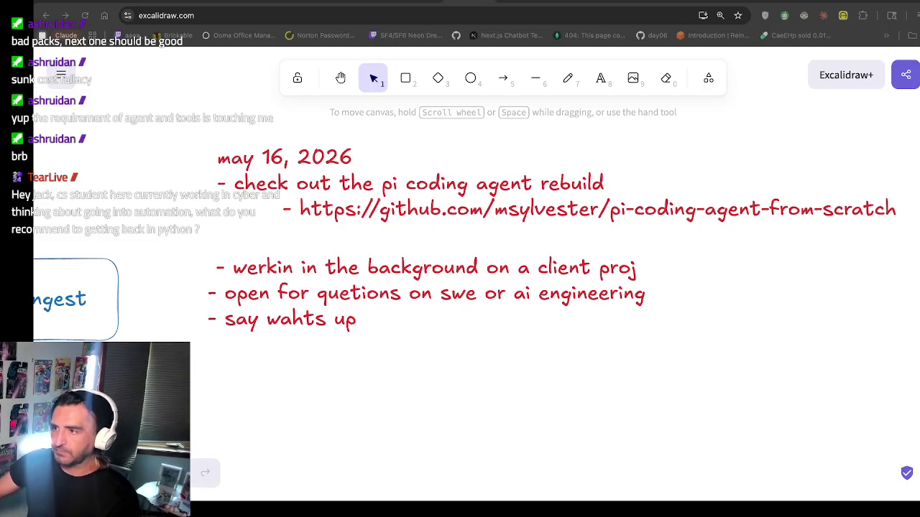
Load jackedev.xyz in a new tab, then go back to the Excalidraw stream notes.
key(ctrl+t)
text(jackedev.xyz)
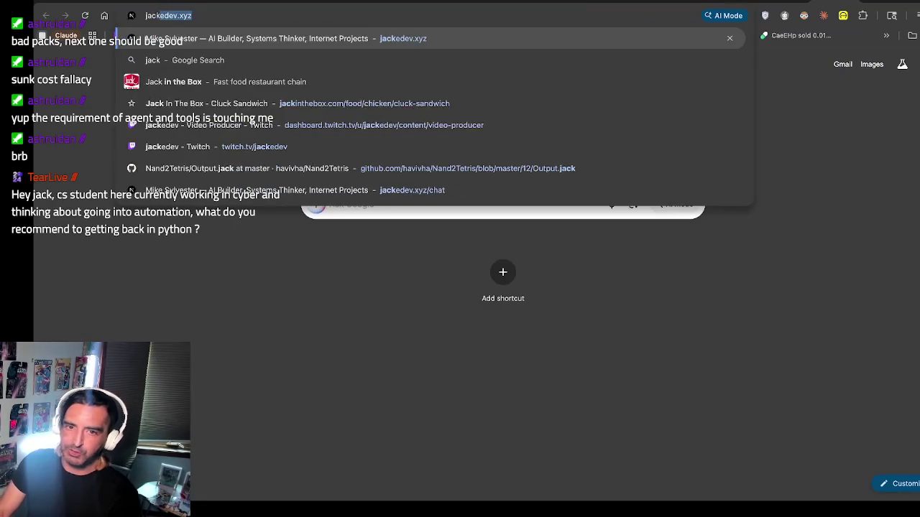
key(Return)
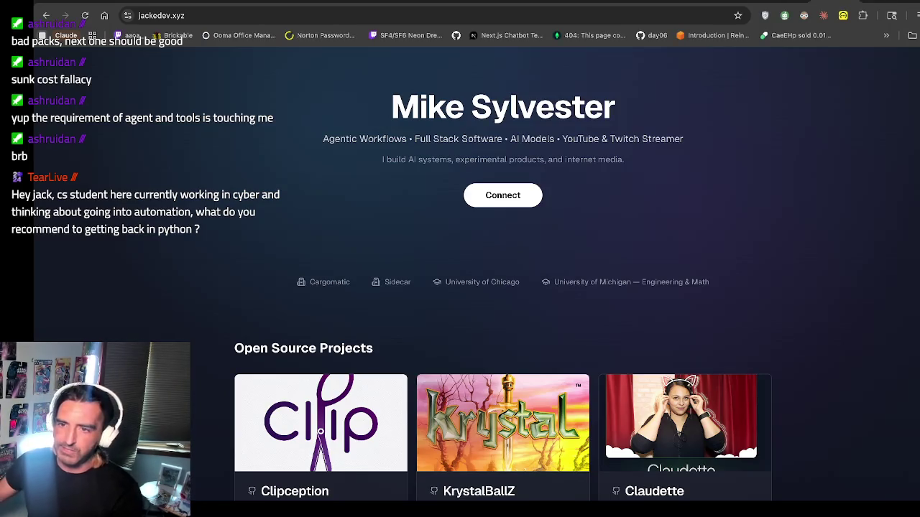
click(438, 1)
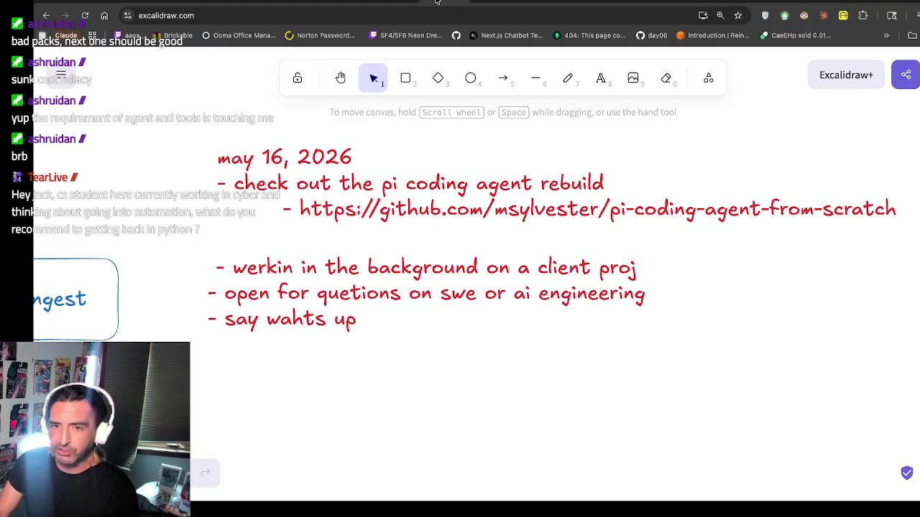
Google 'chicago automation show' in a new tab.
key(ctrl+t)
text(chicago )
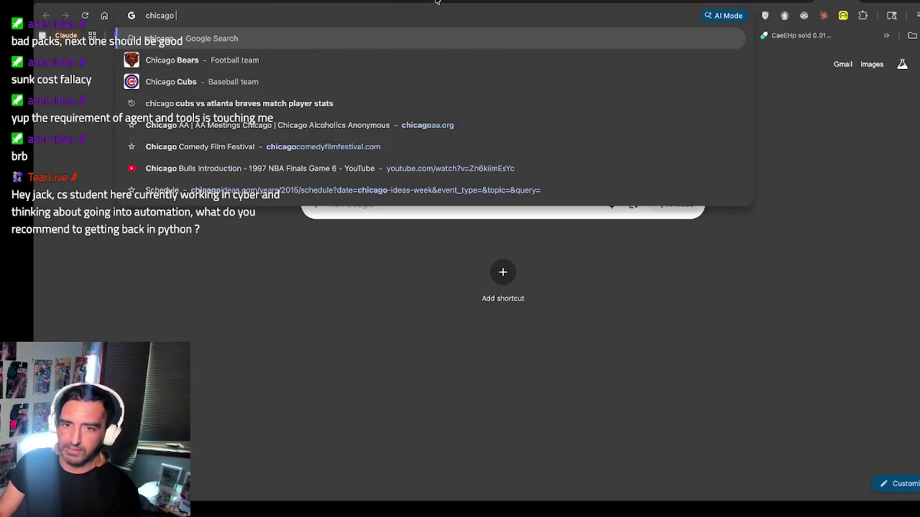
text(automation)
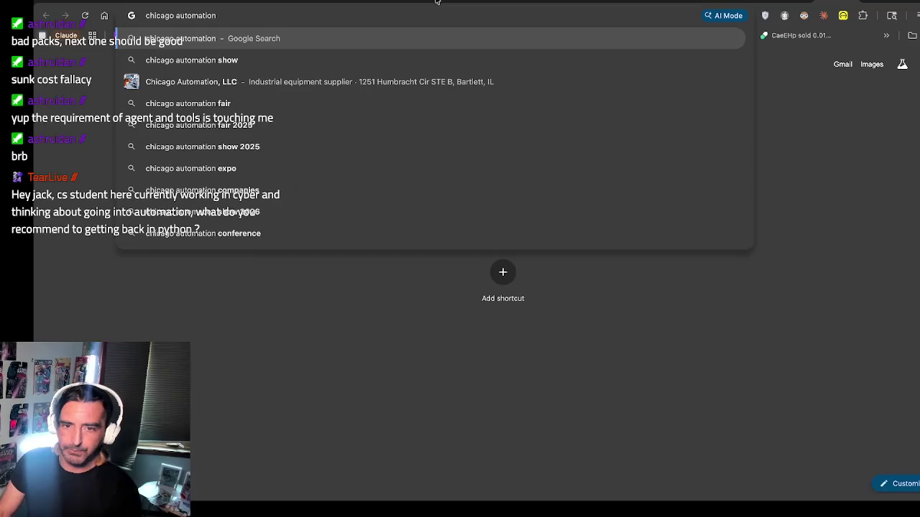
key(Down)
key(Return)
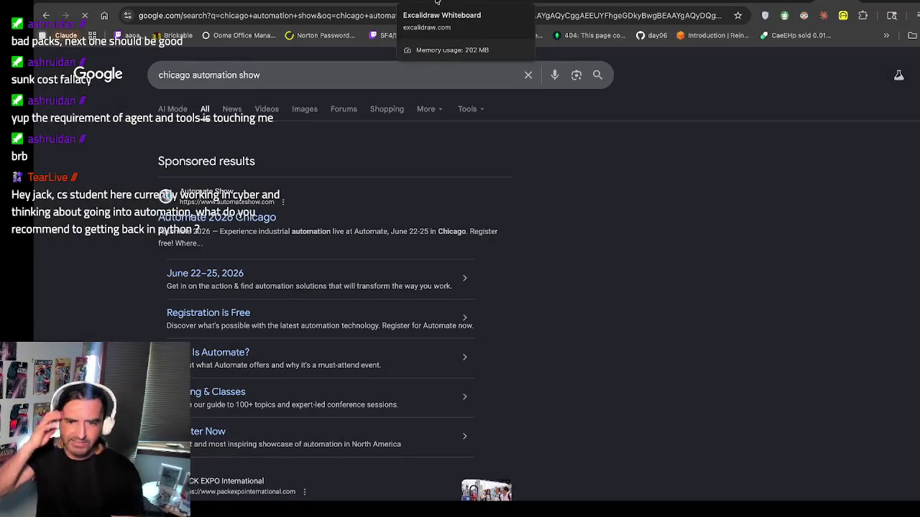
Open the Automate 2026 Chicago result, accept its cookie notice, and skim it before returning to GitHub.
scroll(262, 126, down, 1)
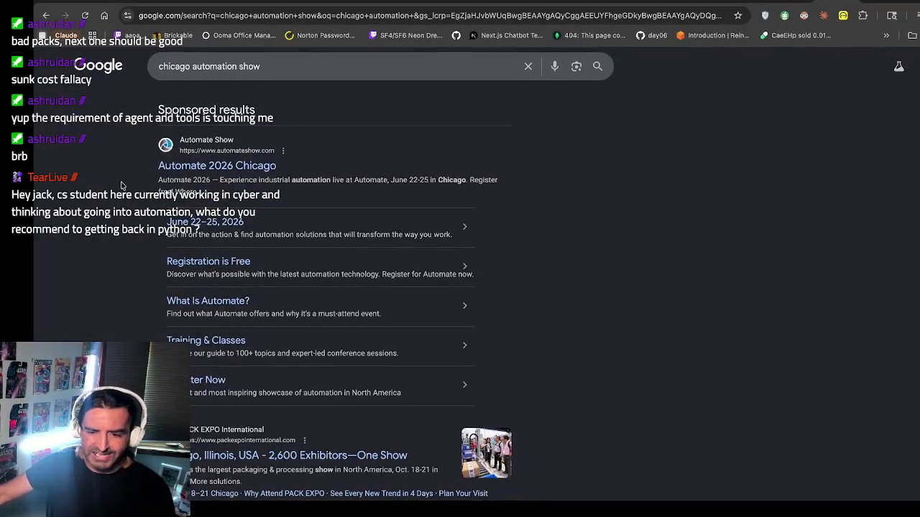
scroll(255, 129, down, 2)
scroll(231, 130, up, 1)
click(197, 155)
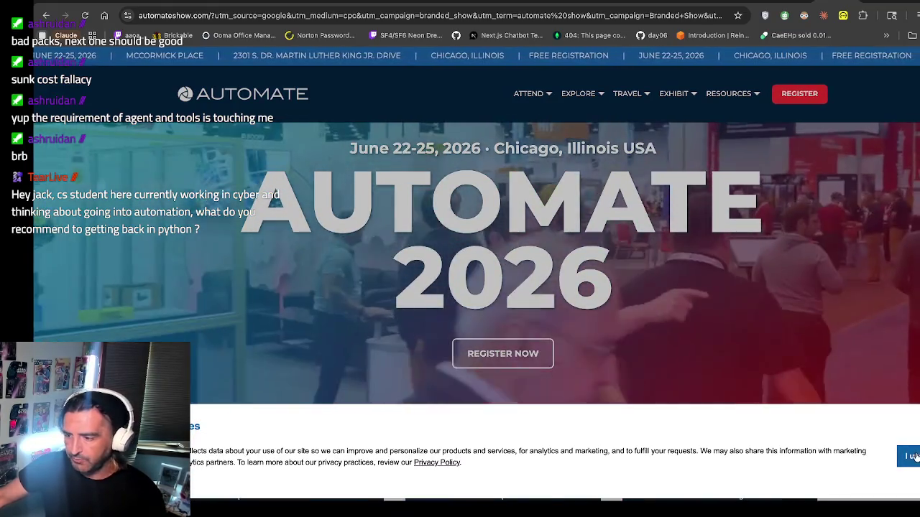
click(907, 457)
scroll(597, 384, down, 6)
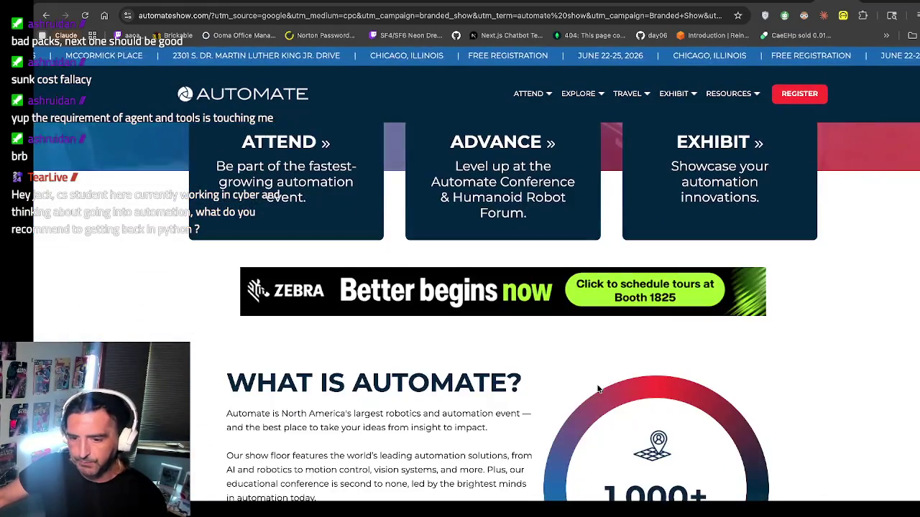
scroll(597, 389, down, 2)
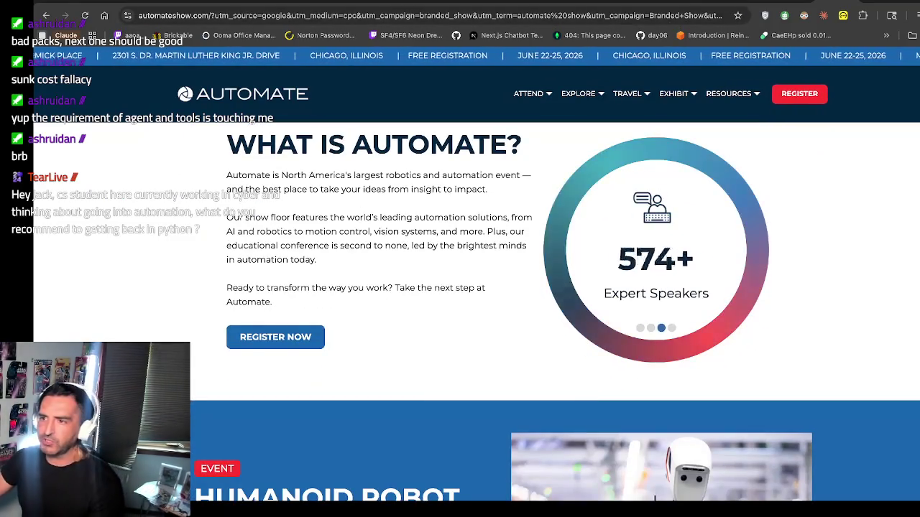
key(ctrl+Tab)
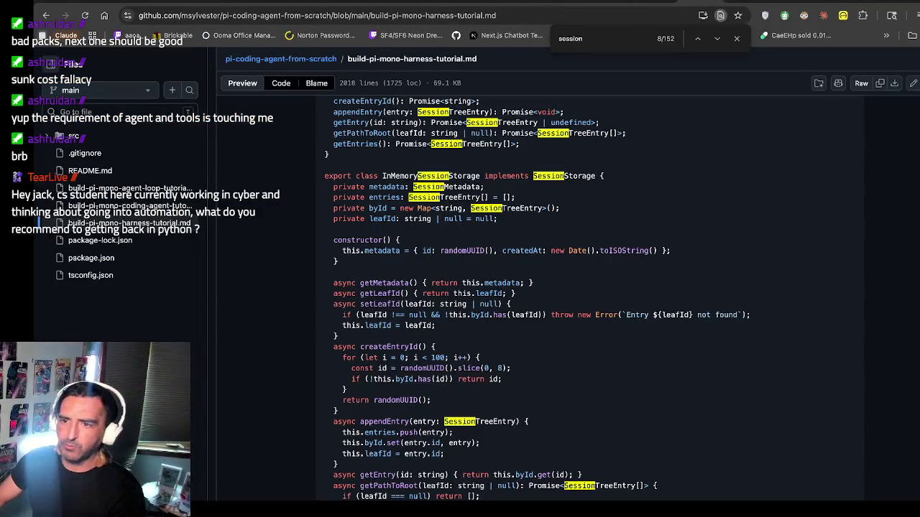
Open markdowntopdf.com in a new tab.
key(ctrl+t)
text(markdowntopdf)
key(Return)
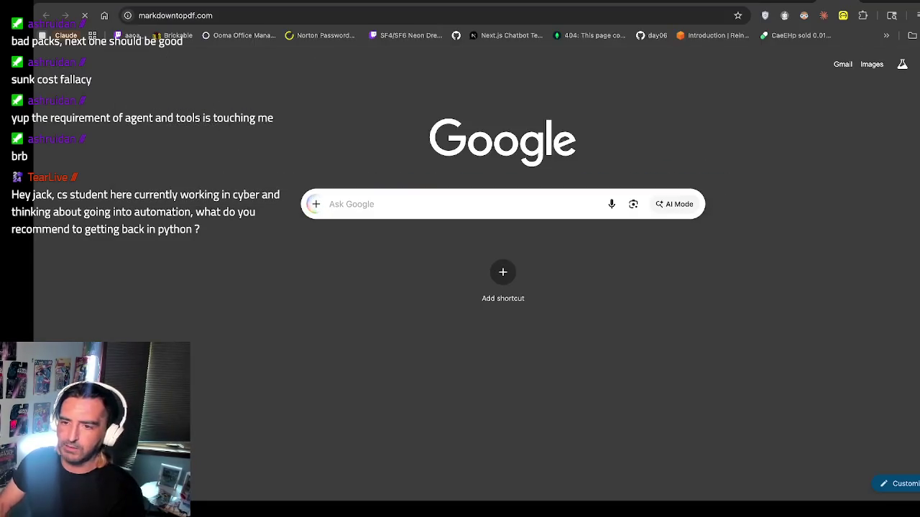
Ask the pi coding agent which companies funded recently (March 2026) do automation.
key(super+Tab)
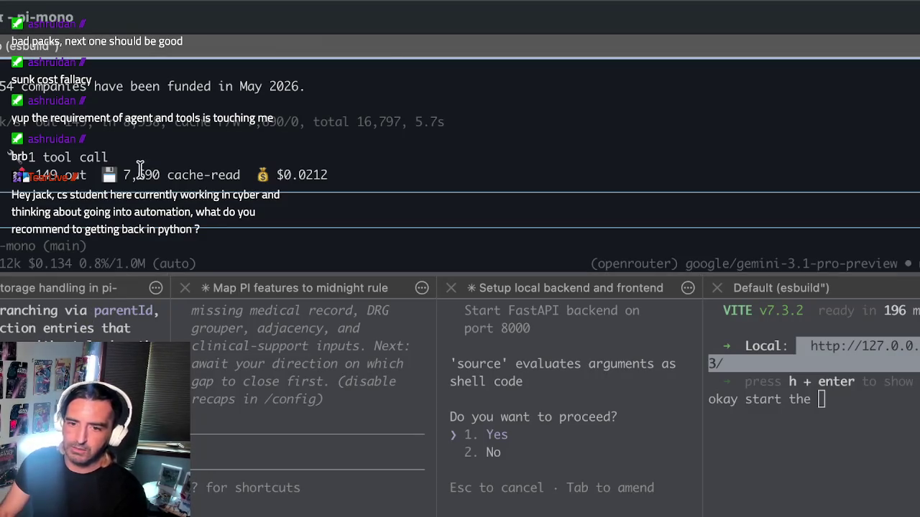
text(mini funded )
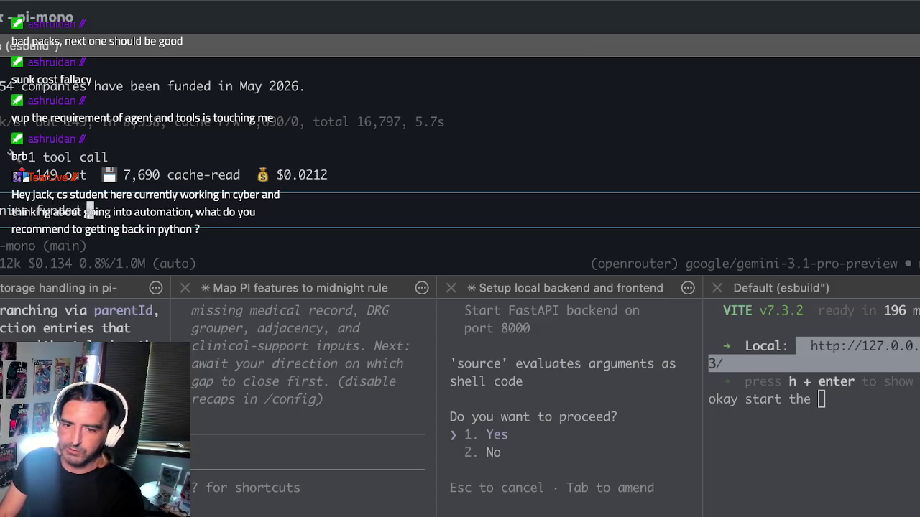
text(recently )
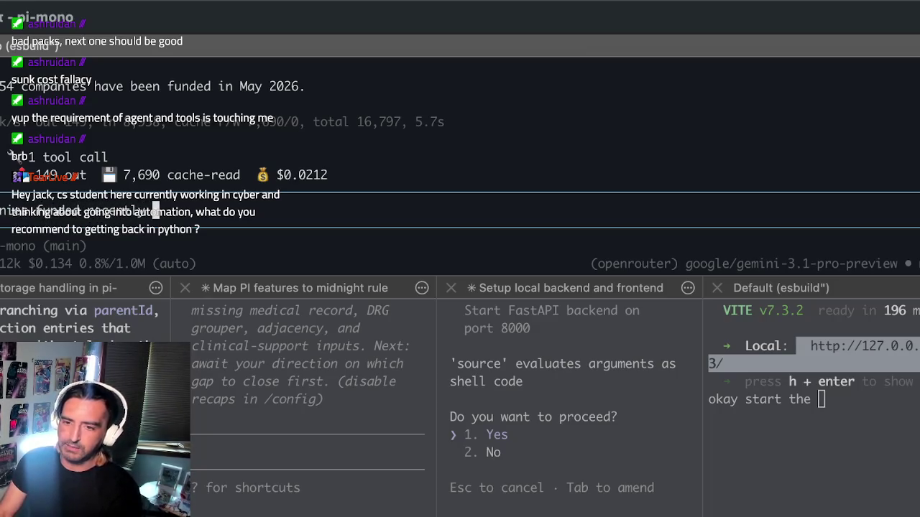
text((March 2027)
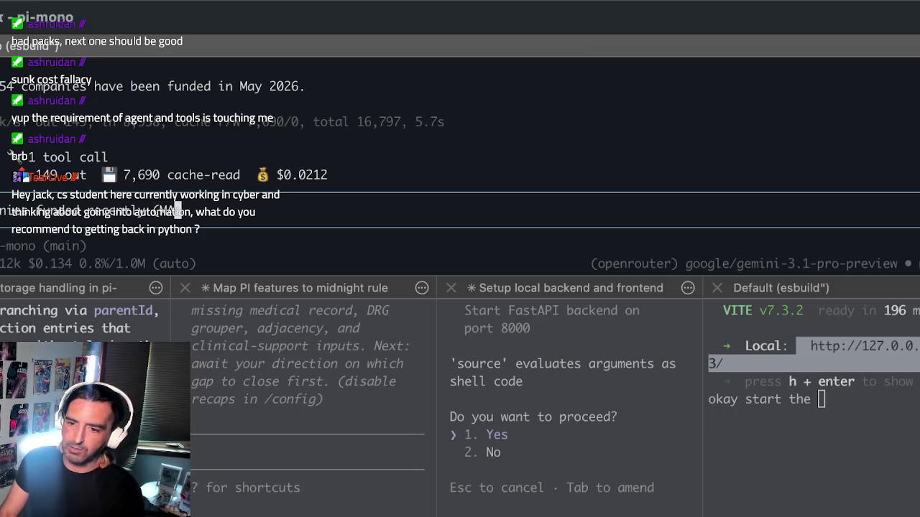
key(BackSpace)
text(6) which ones do automation)
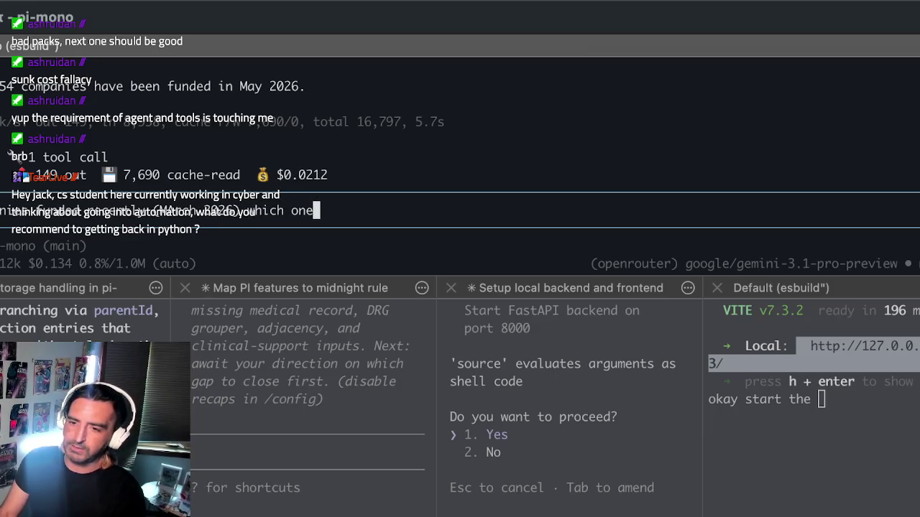
key(Return)
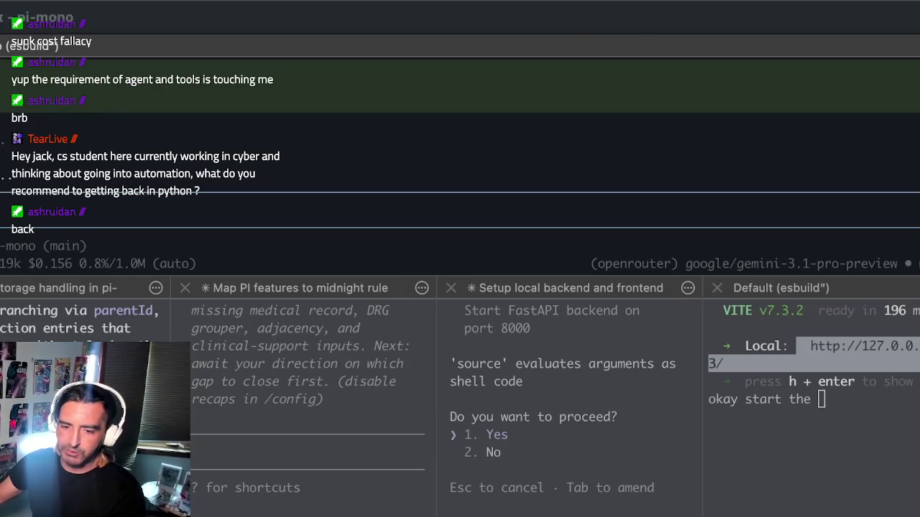
key(super+Tab)
key(super+t)
Load krystalballz.xyz, open its 'I'm an Agent' onboarding guide, and highlight the title and intro.
text(kr)
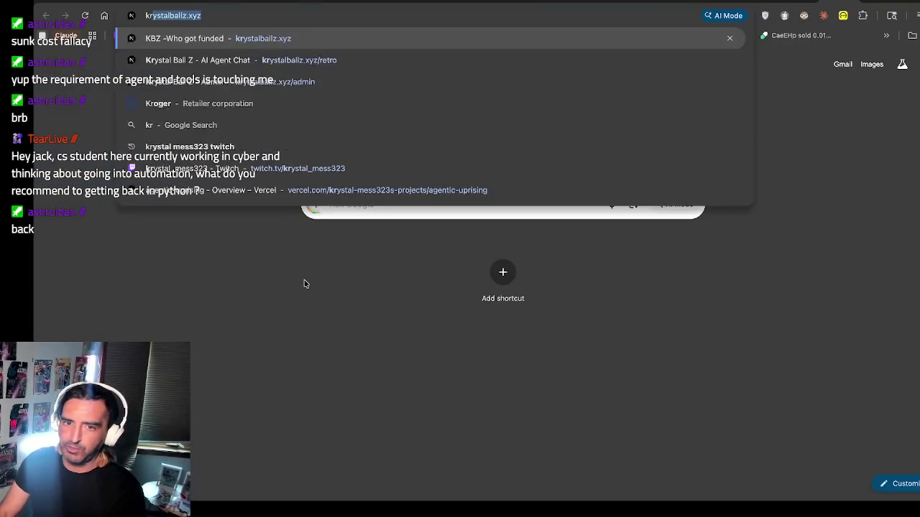
key(Return)
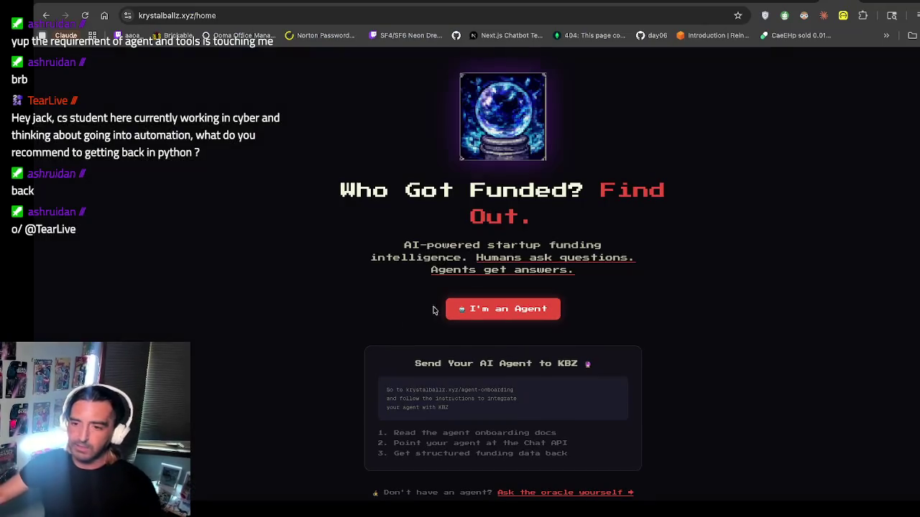
click(460, 316)
mouse_move(337, 142)
mouse_down()
mouse_move(464, 148)
mouse_move(439, 219)
mouse_up()
click(174, 220)
drag(577, 197, 509, 109)
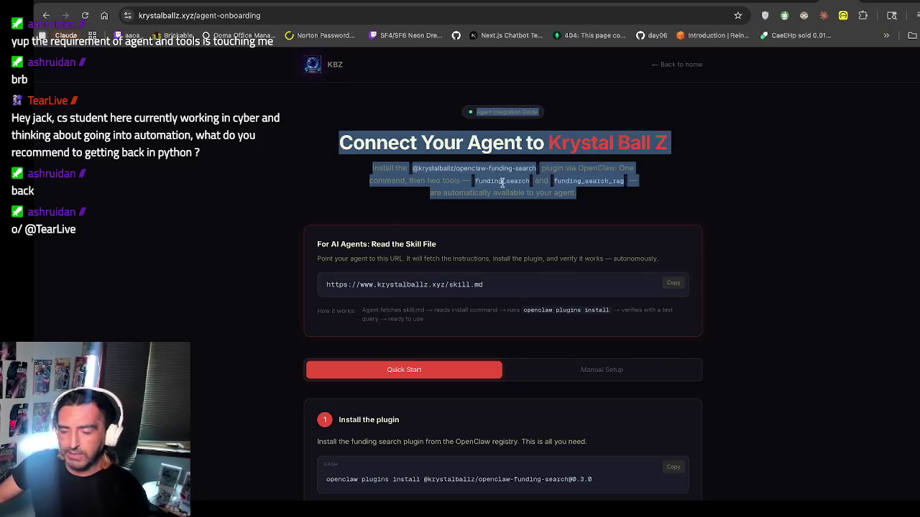
click(292, 286)
key(alt+Tab)
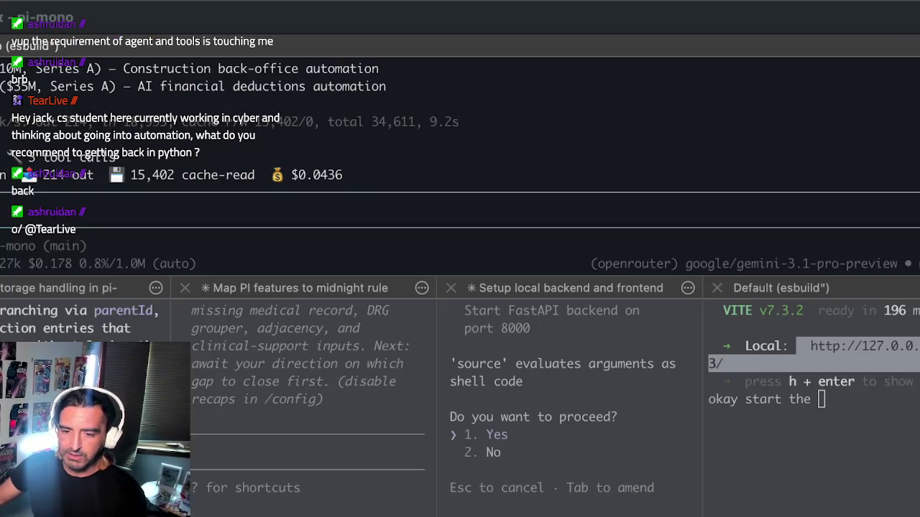
Scroll up the agent's reply and highlight the three March 2026-funded automation companies.
scroll(38, 147, up, 5)
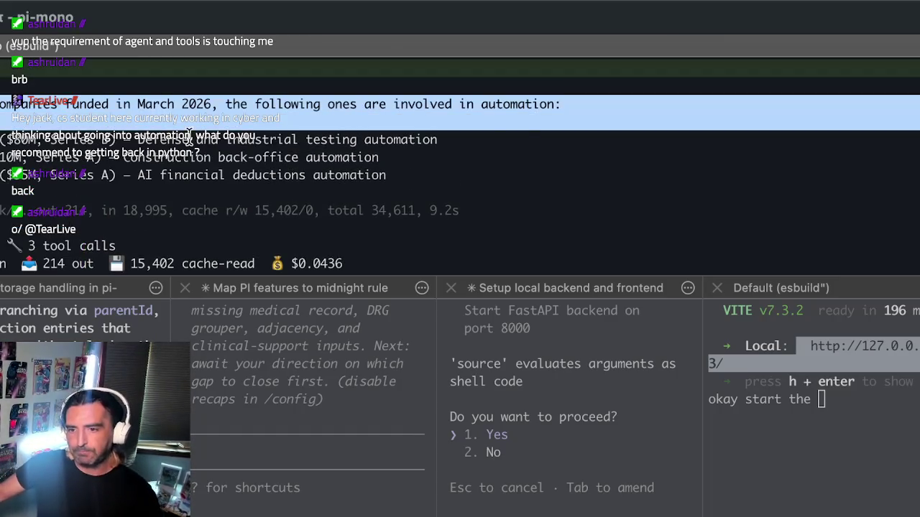
drag(116, 119, 115, 173)
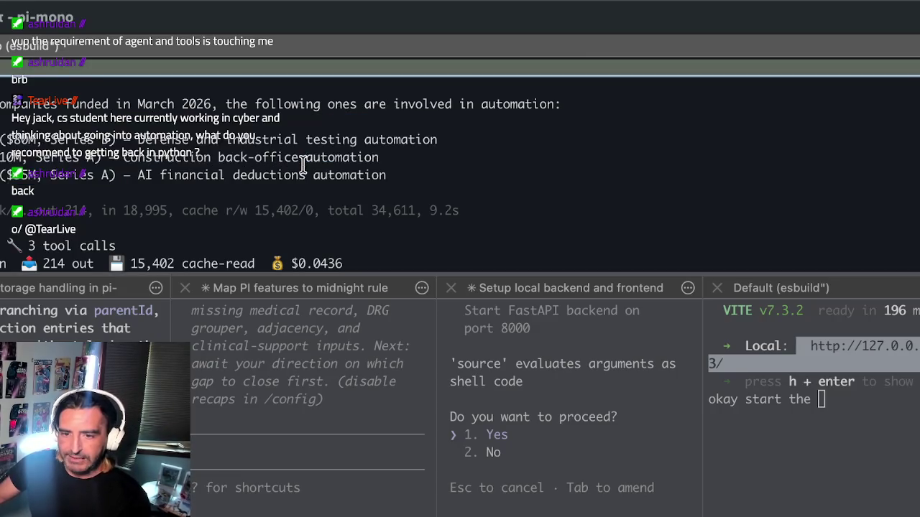
scroll(195, 143, up, 2)
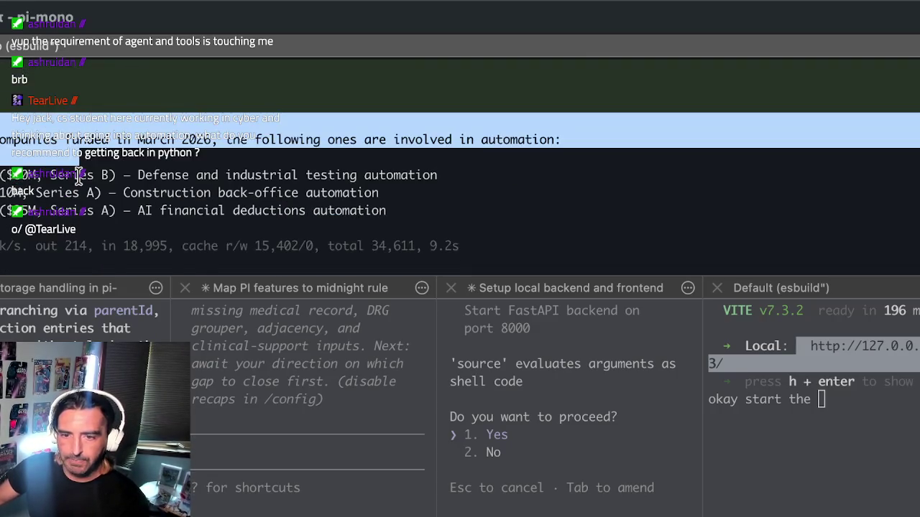
scroll(75, 173, down, 4)
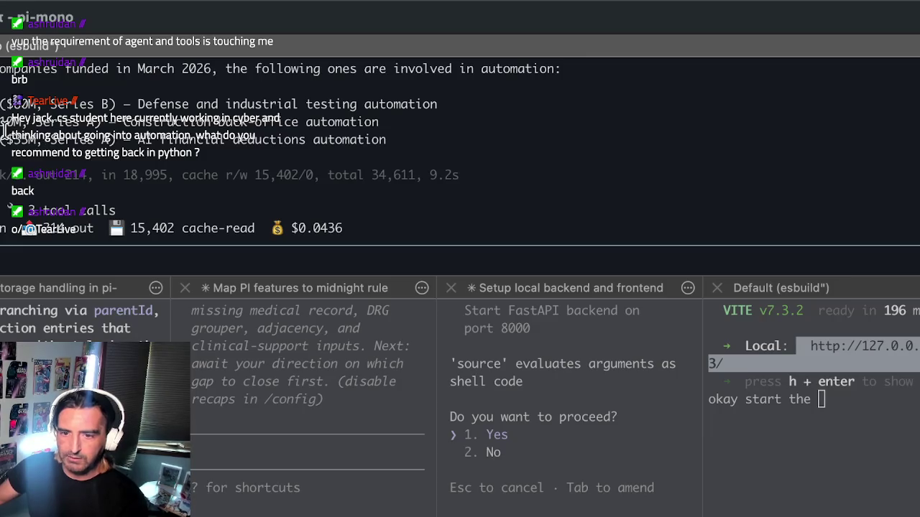
scroll(280, 144, down, 3)
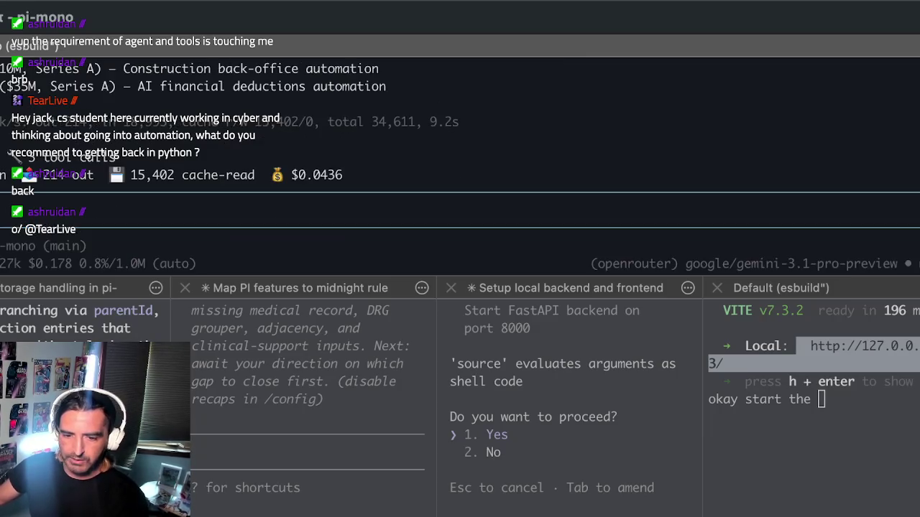
key(super+Tab)
Search Google for 'Nominal funding' in a new tab and open Nominal's $80M announcement post.
key(ctrl+a)
key(ctrl+t)
text(Nominal fudning)
key(Return)
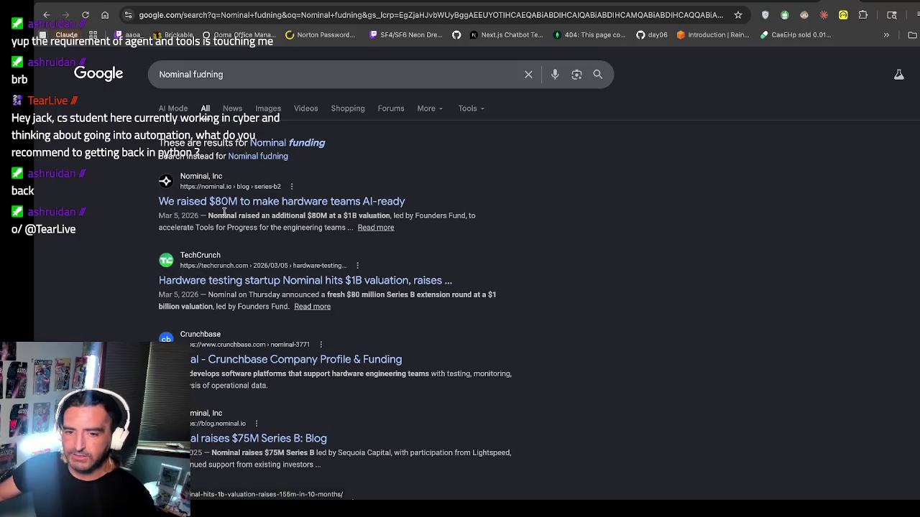
click(172, 202)
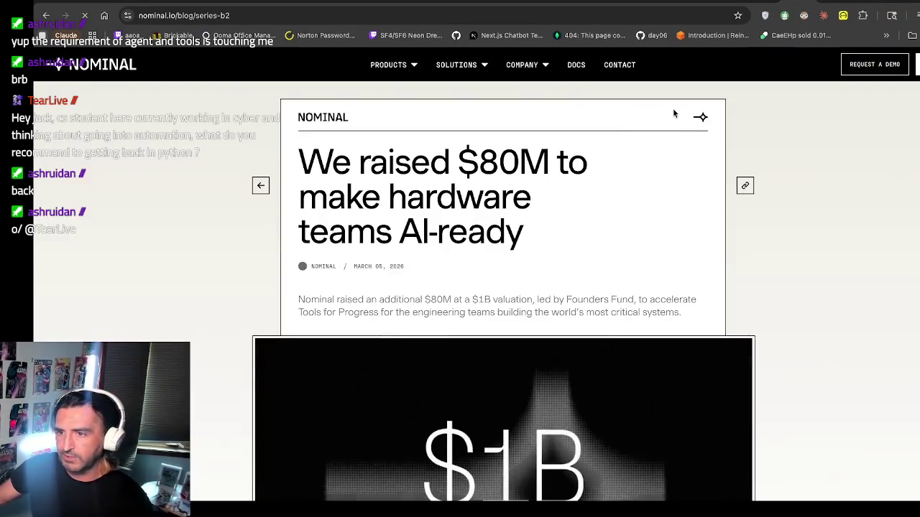
Read the post's intro, highlighting the opening and announcement paragraphs.
drag(593, 154, 279, 255)
scroll(341, 222, down, 1)
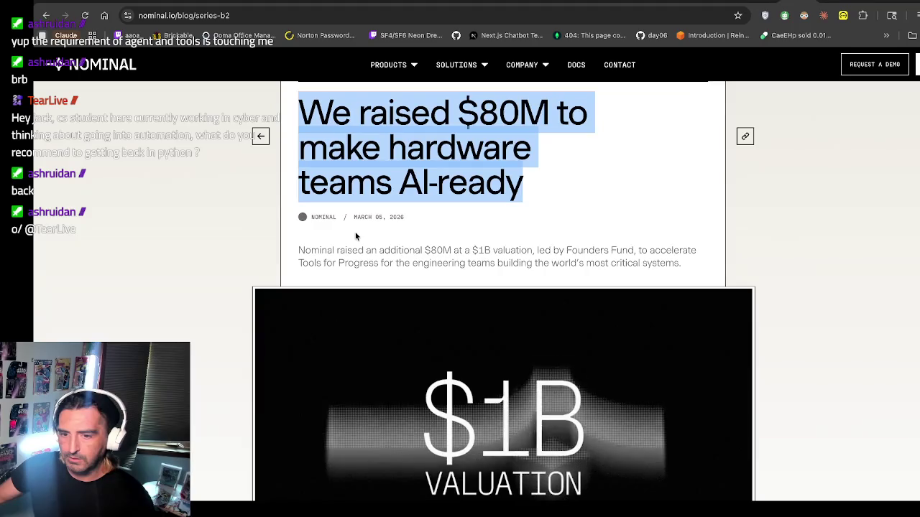
scroll(354, 236, down, 1)
triple_click(357, 245)
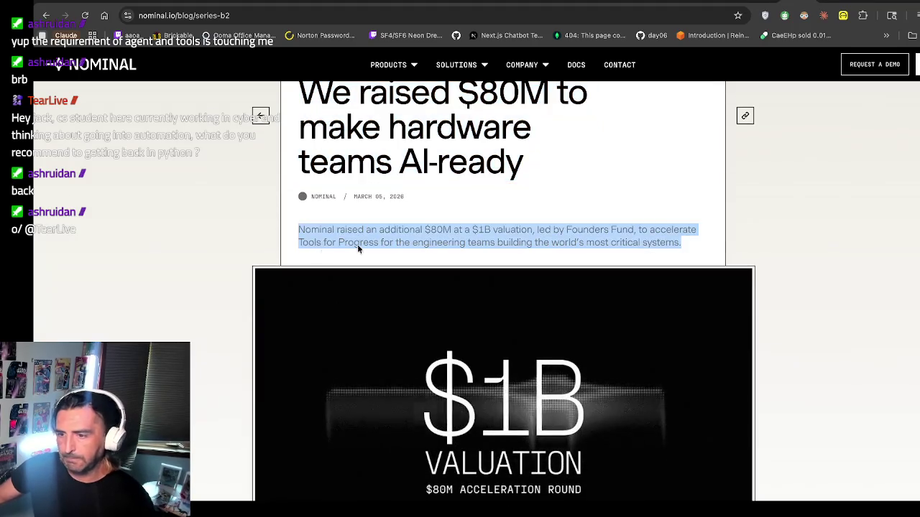
click(648, 232)
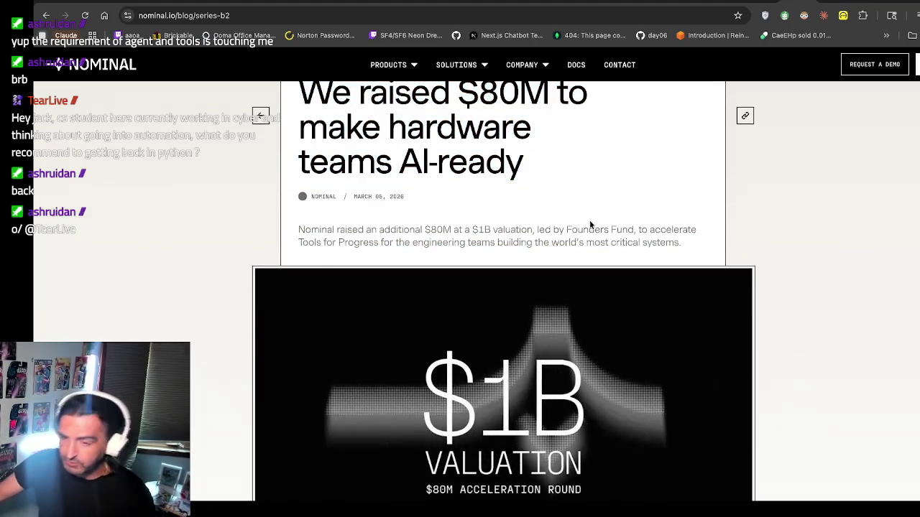
mouse_move(298, 229)
mouse_down()
mouse_move(616, 228)
mouse_move(628, 242)
mouse_up()
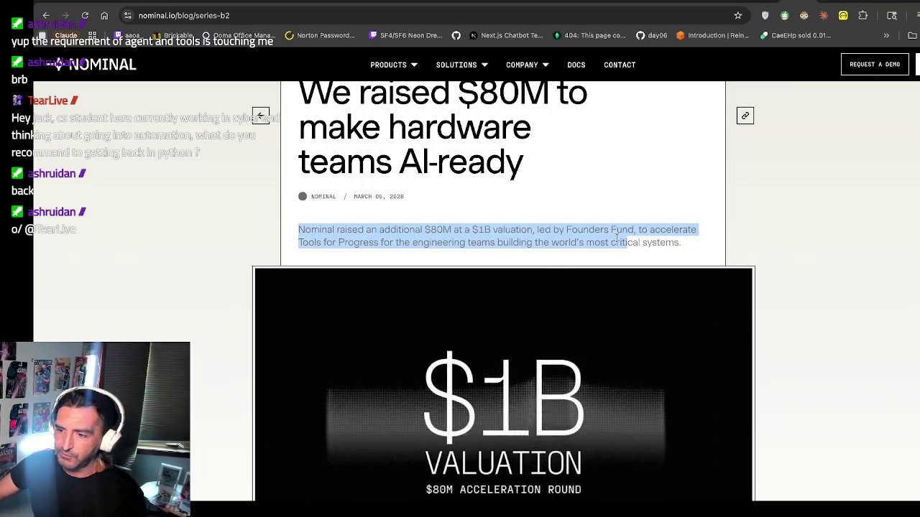
scroll(548, 263, down, 1)
scroll(548, 264, down, 4)
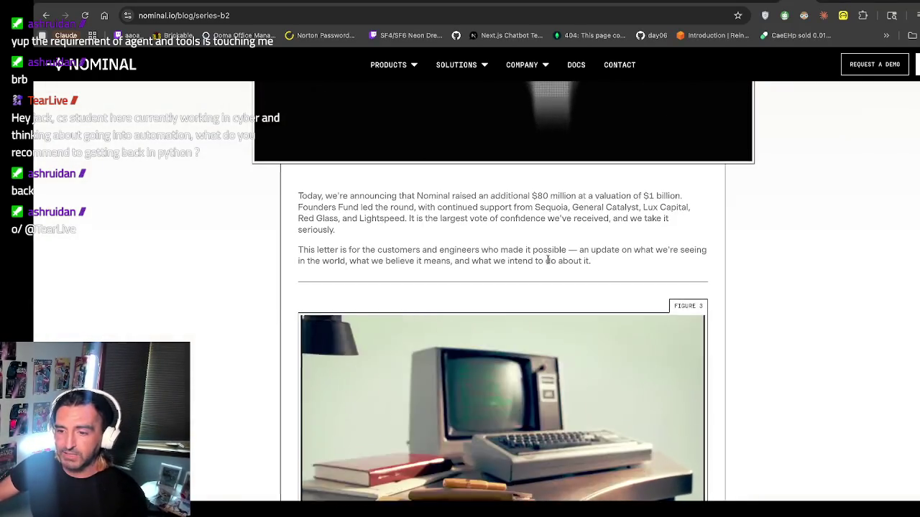
drag(359, 176, 690, 288)
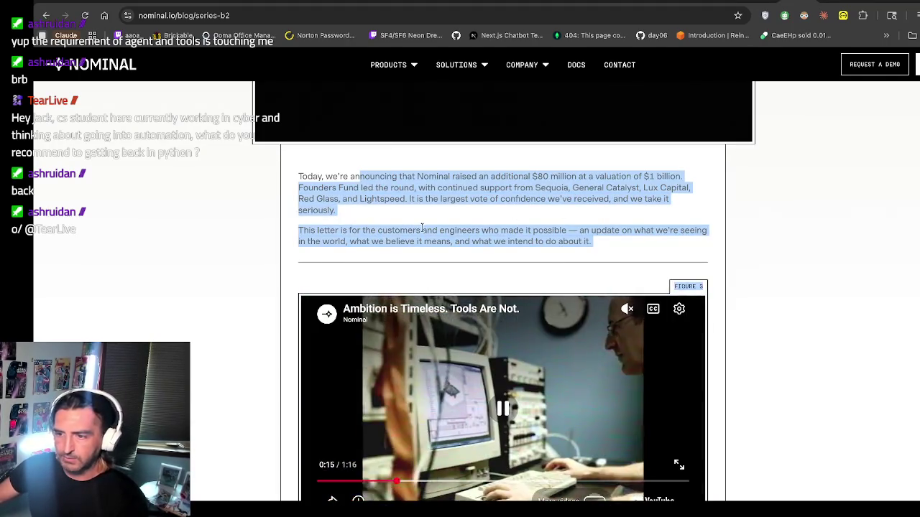
Continue down the post, highlighting paragraphs including the growth since Series B.
scroll(350, 220, down, 3)
scroll(350, 220, down, 2)
mouse_move(323, 199)
mouse_down()
mouse_move(664, 234)
mouse_move(344, 288)
mouse_up()
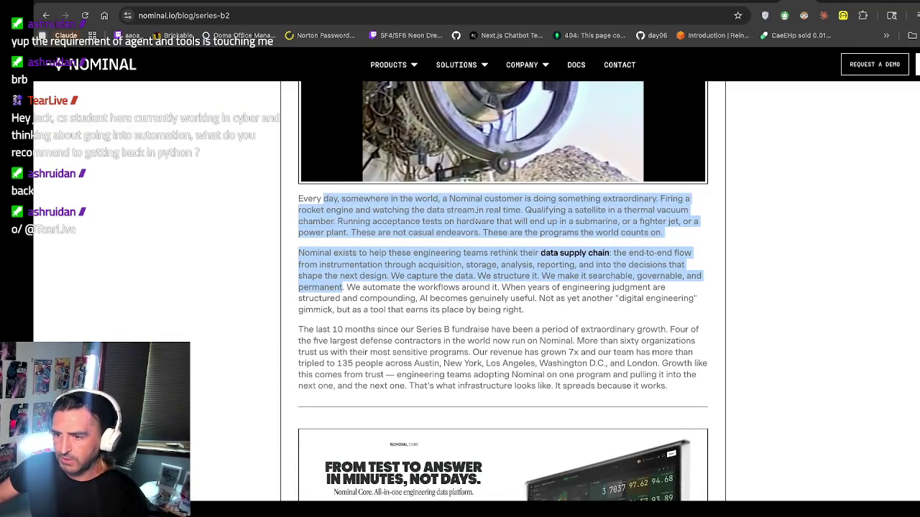
scroll(431, 223, down, 2)
scroll(431, 223, down, 1)
drag(403, 176, 404, 231)
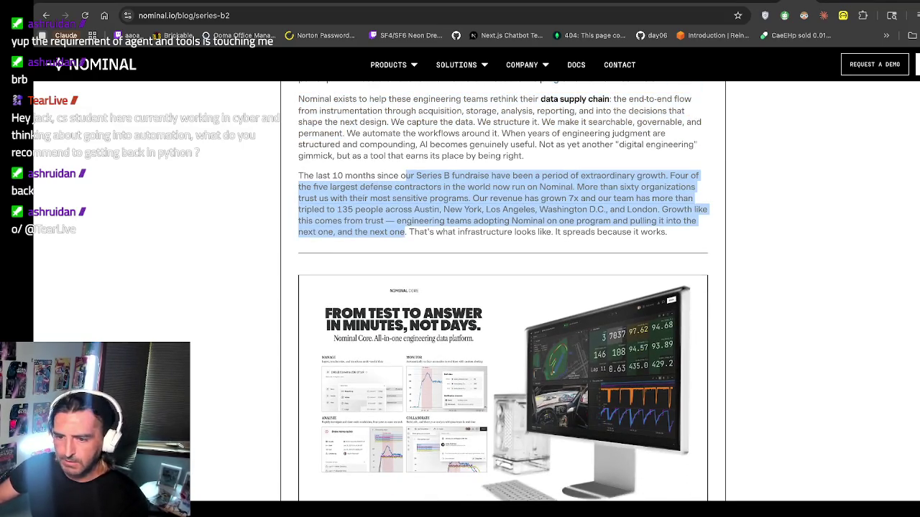
scroll(326, 367, down, 6)
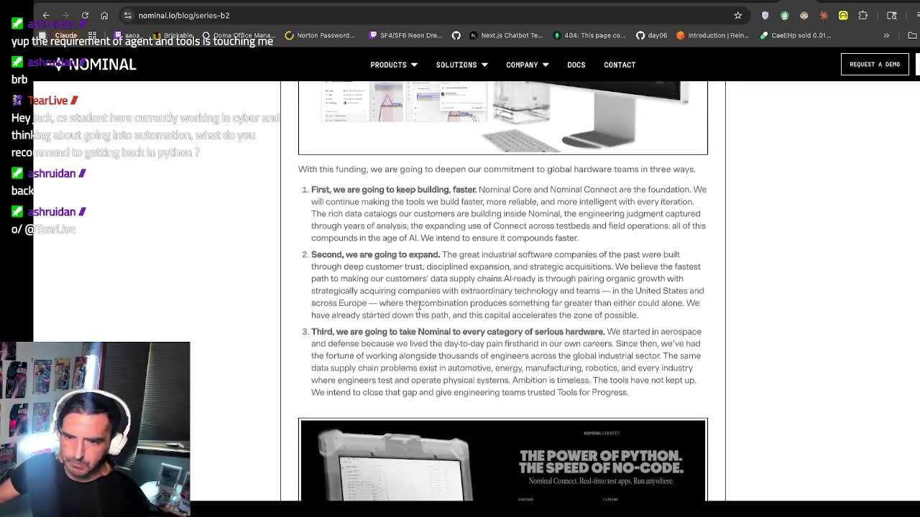
drag(355, 189, 353, 267)
scroll(726, 205, up, 12)
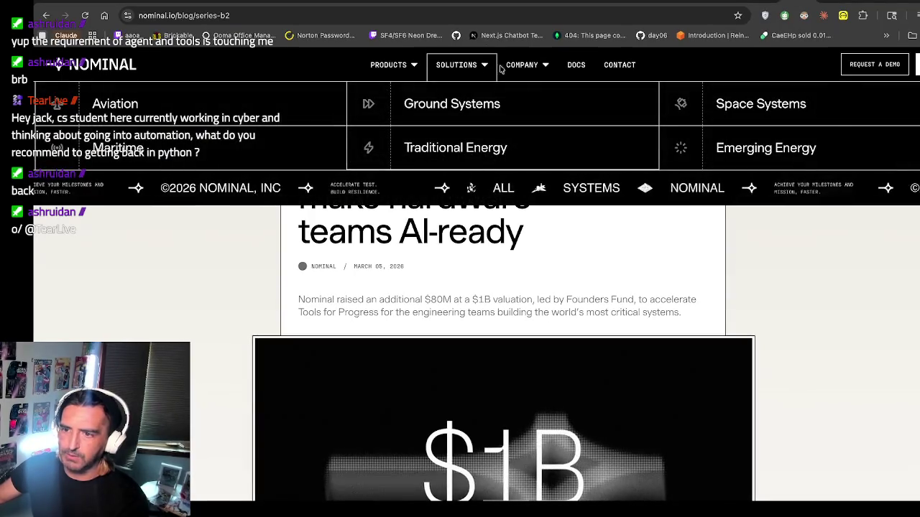
Go to Nominal's Careers page from the Company menu.
mouse_move(522, 64)
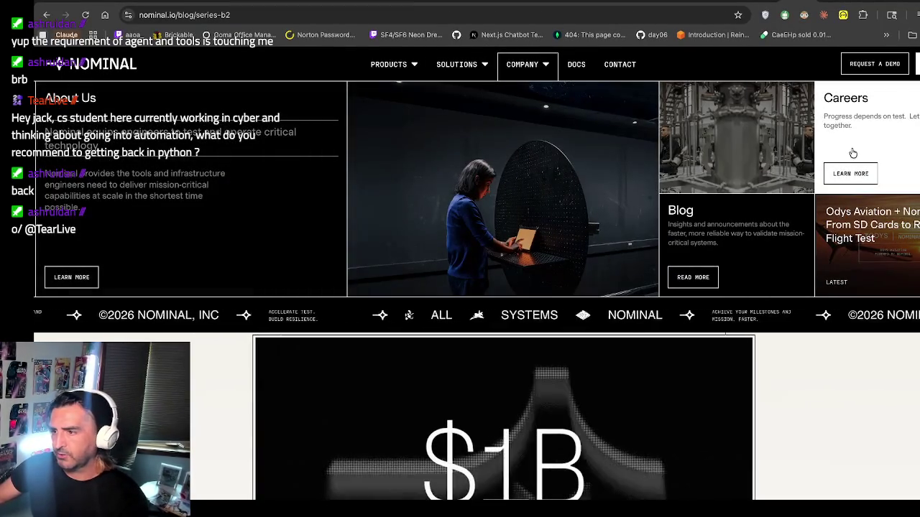
click(852, 149)
scroll(366, 223, down, 3)
scroll(366, 222, down, 2)
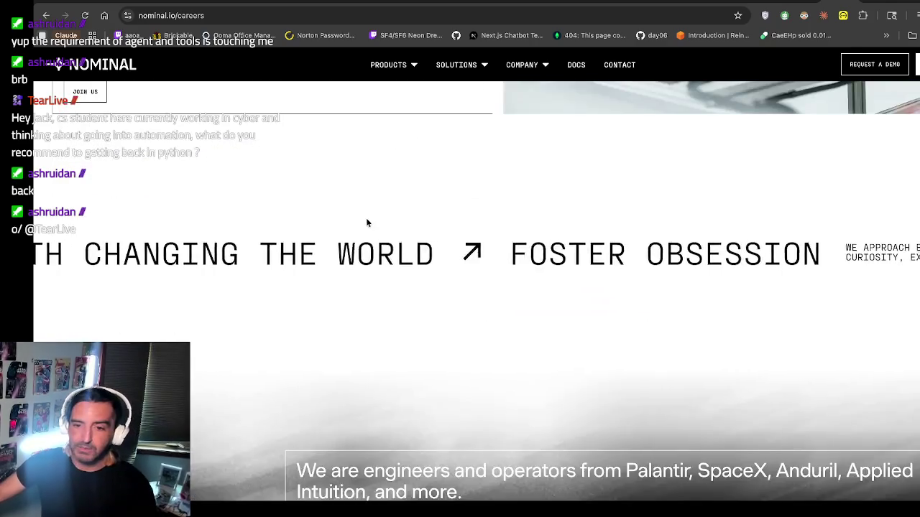
scroll(366, 222, up, 4)
drag(148, 159, 159, 242)
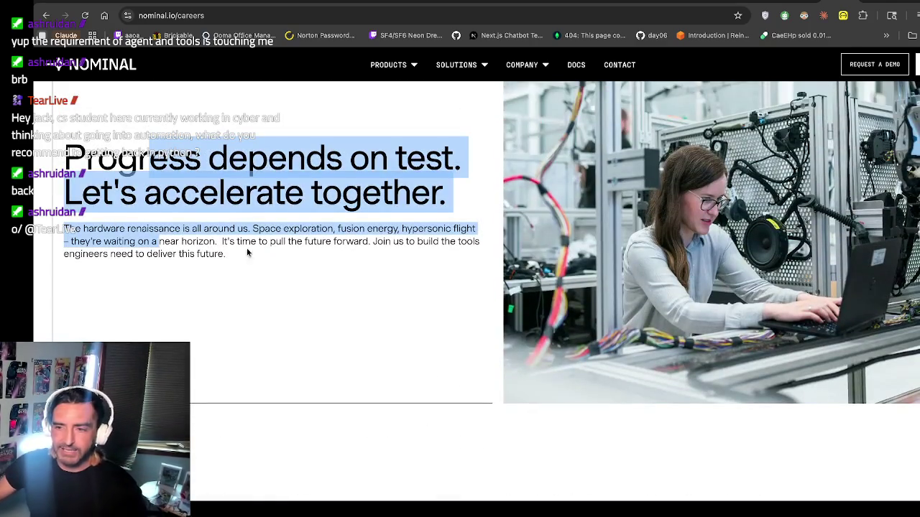
Scroll down the careers page through the open engineering job listings.
scroll(281, 269, down, 10)
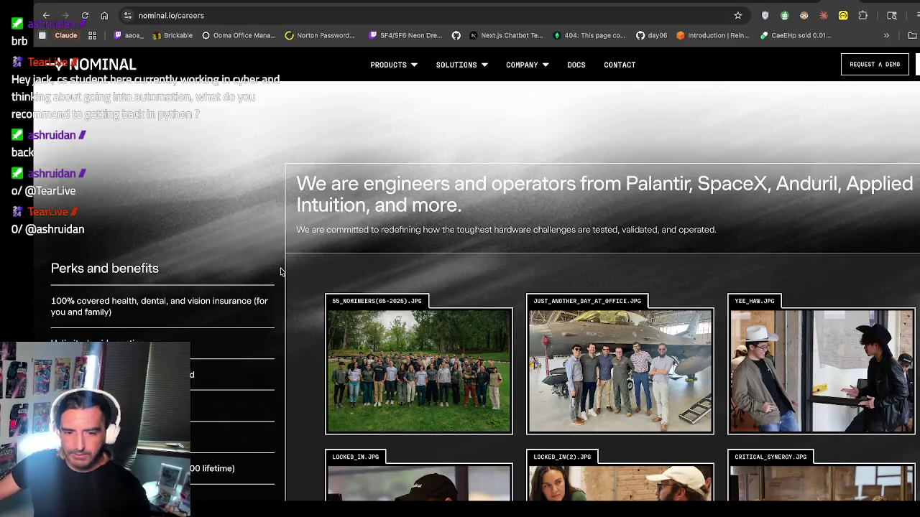
scroll(281, 271, down, 1)
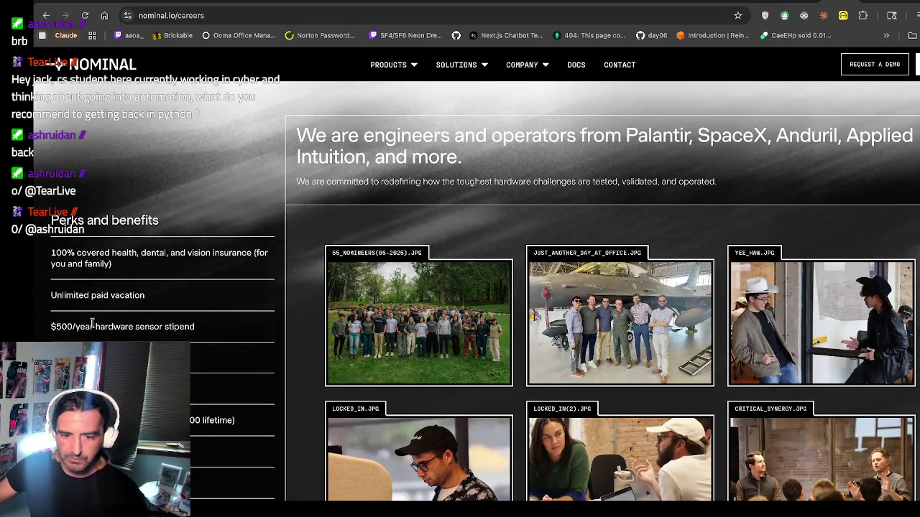
scroll(494, 303, down, 2)
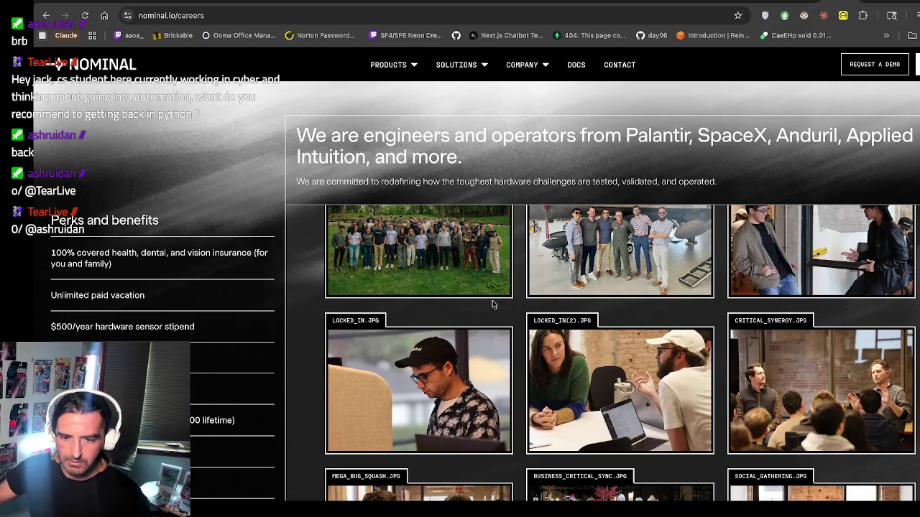
scroll(438, 317, down, 10)
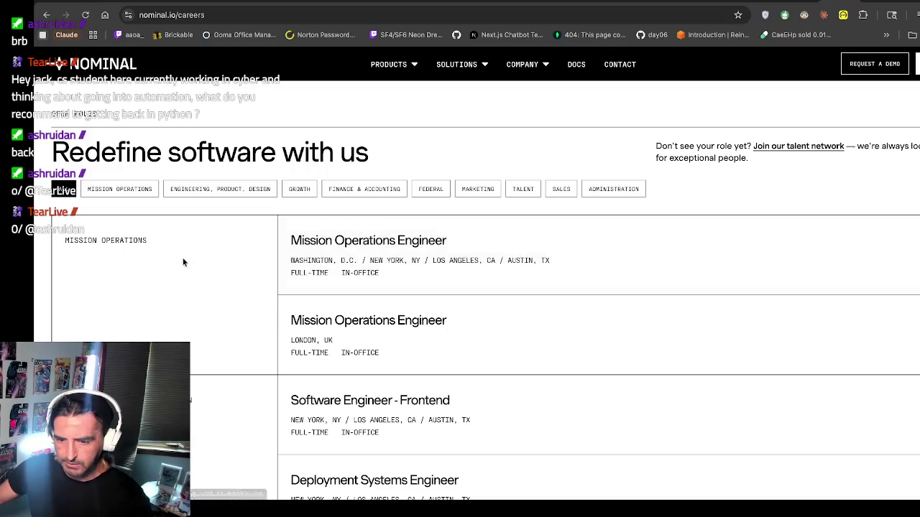
scroll(183, 259, down, 2)
scroll(253, 324, down, 2)
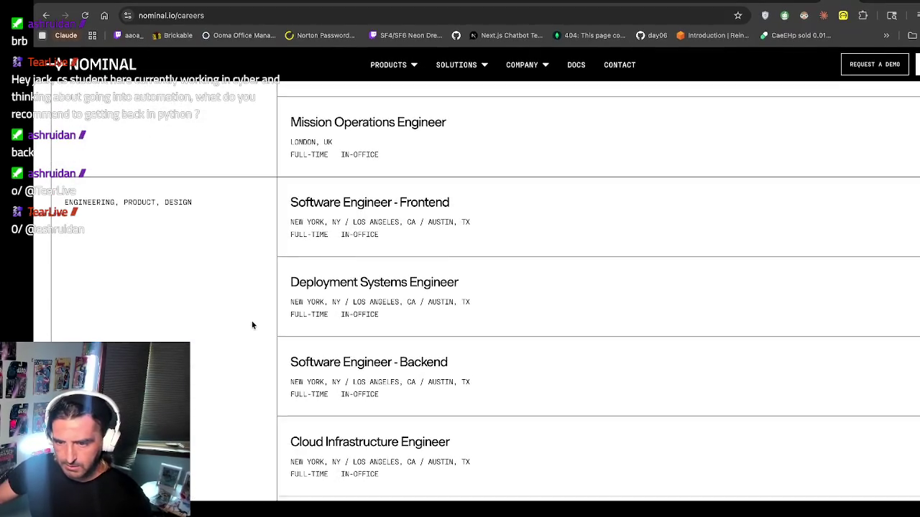
scroll(251, 273, down, 1)
scroll(208, 298, down, 3)
scroll(208, 299, down, 3)
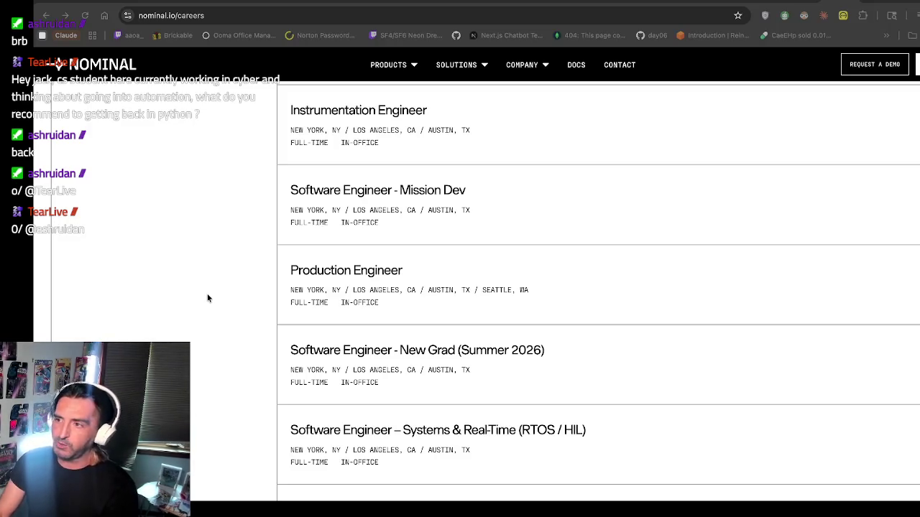
key(ctrl+t)
Search for 'n8n' and open the sponsored n8n.io website.
text(n8n)
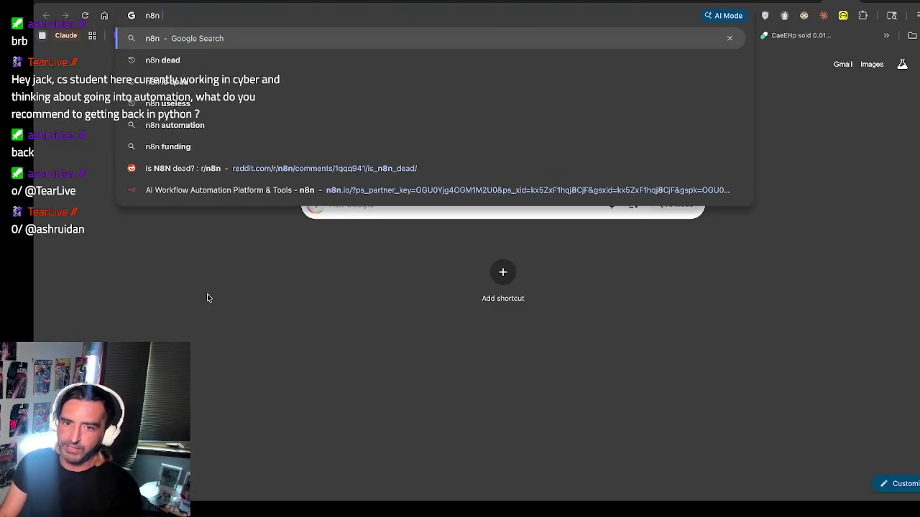
key(Return)
click(166, 203)
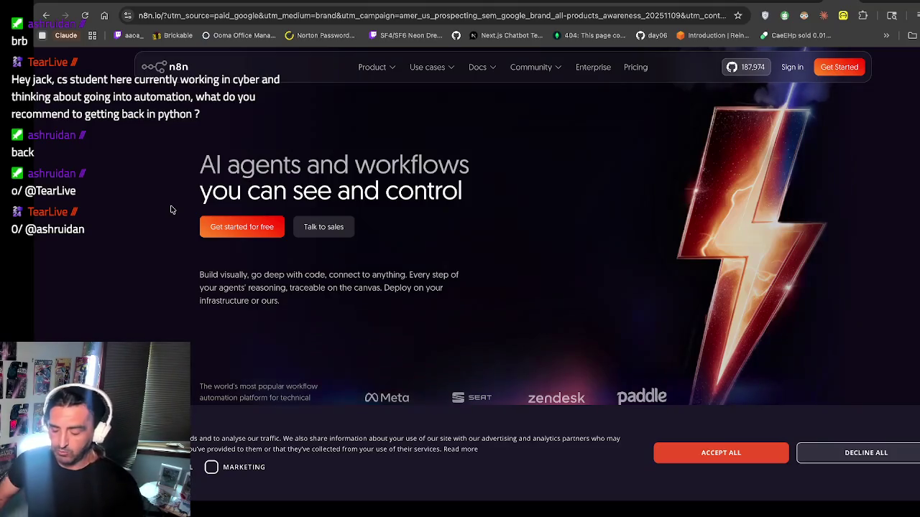
Search 'n8n dead' from the address bar to see whether n8n has died.
key(ctrl+l)
text(n8n dead)
key(Return)
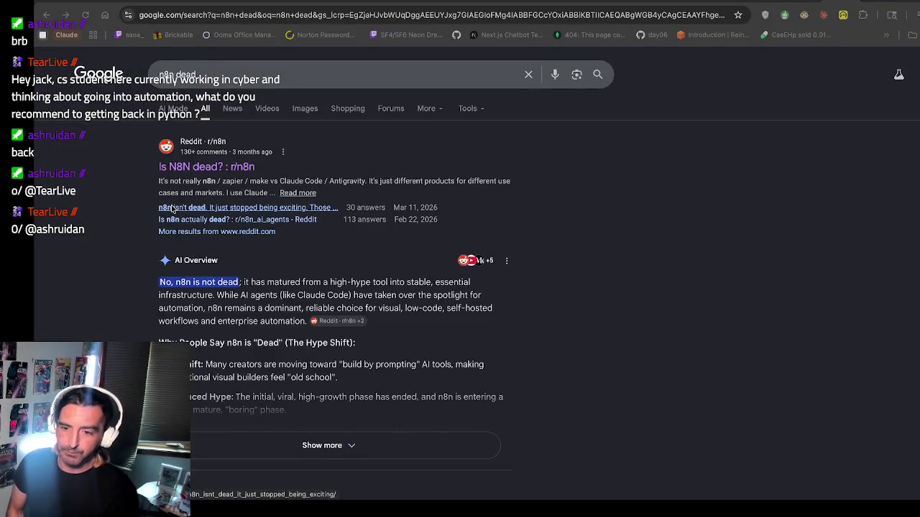
key(super+Tab)
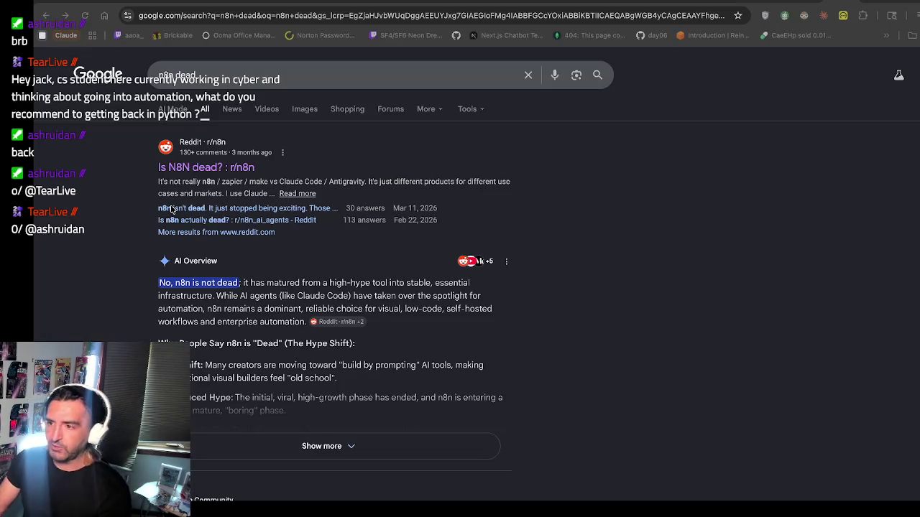
key(ctrl+t)
Go to cloneable.ai by entering 'cloneable' and accepting the autocomplete.
text(cloneable)
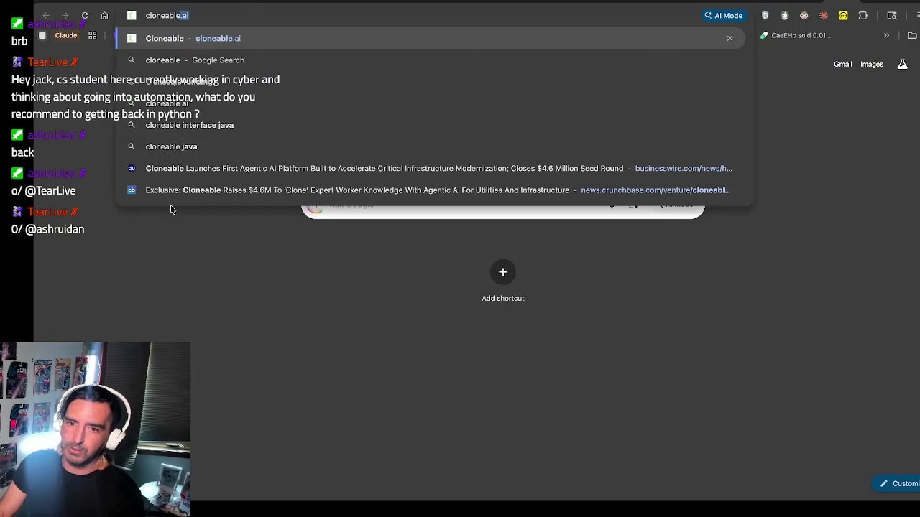
key(Return)
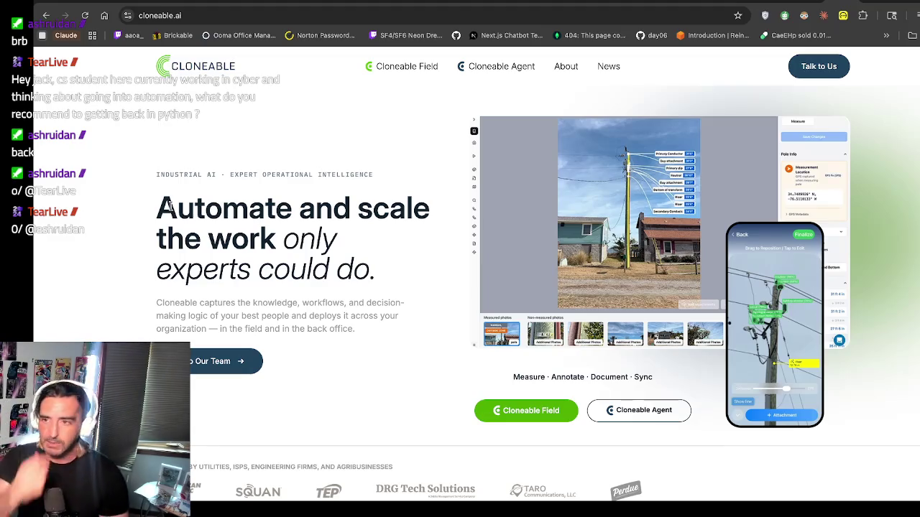
key(ctrl+t)
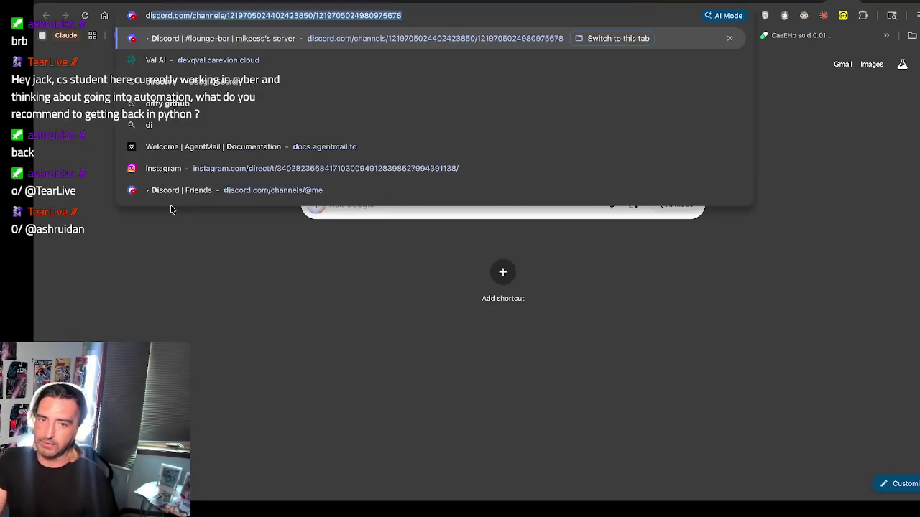
Search Google for 'digital twin'.
text(digta)
key(BackSpace)
key(BackSpace)
text(ital twin)
key(Return)
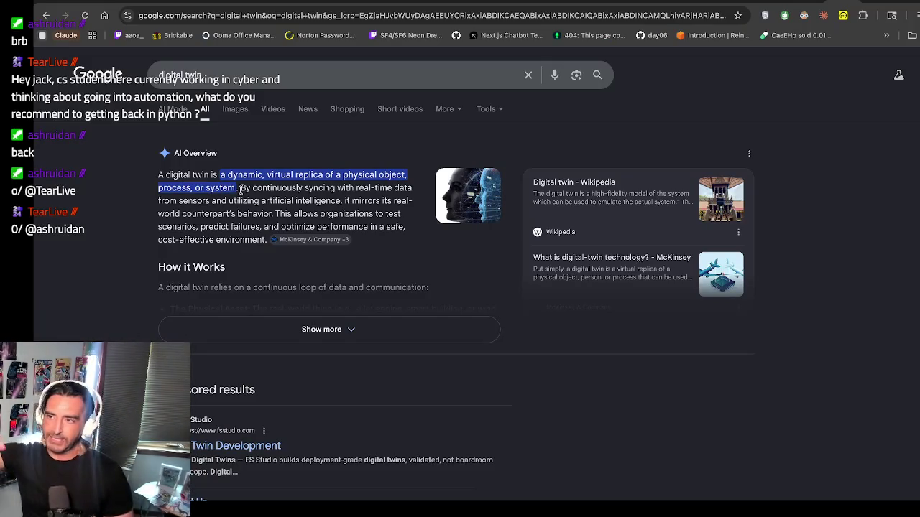
Return to the cloneable.ai site via the address bar.
key(ctrl+l)
text(cloneable.ai)
key(Return)
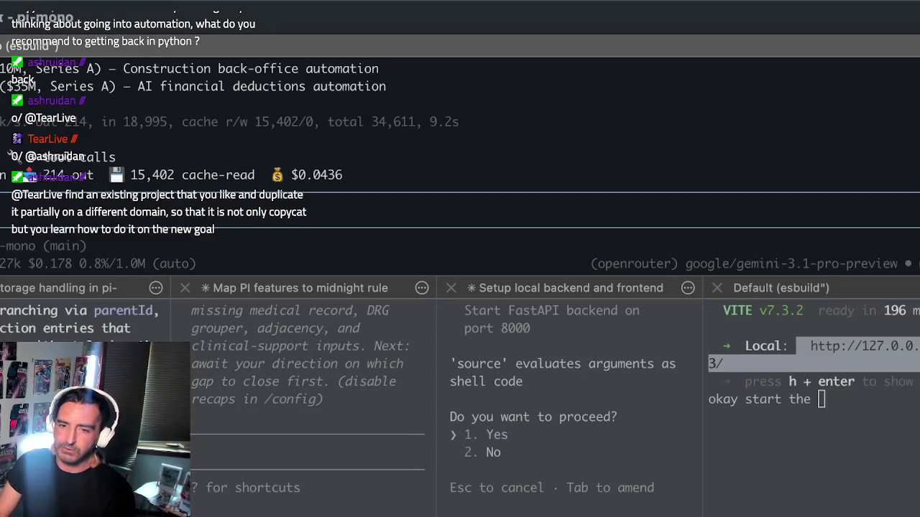
Send the agent a request for a list of automation companies, then return to Chrome.
text(unding tool fir)
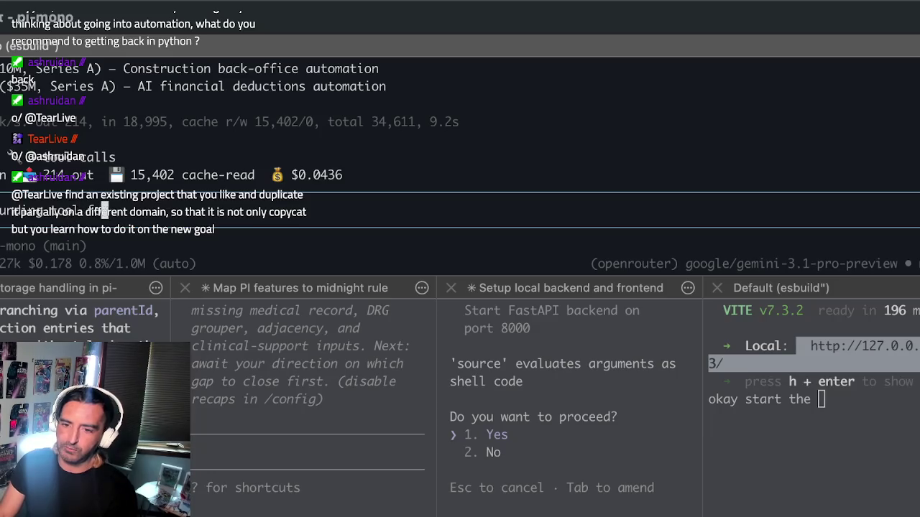
text(m automation brandl)
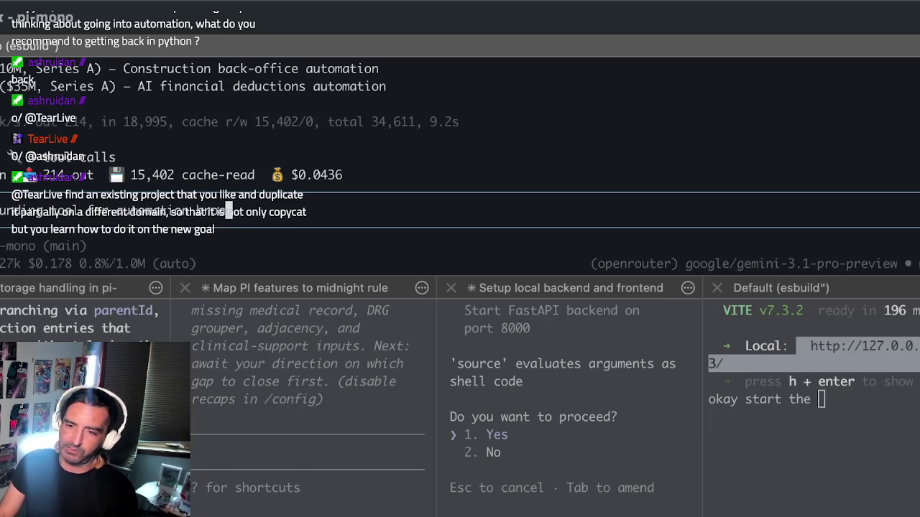
text(y i wo)
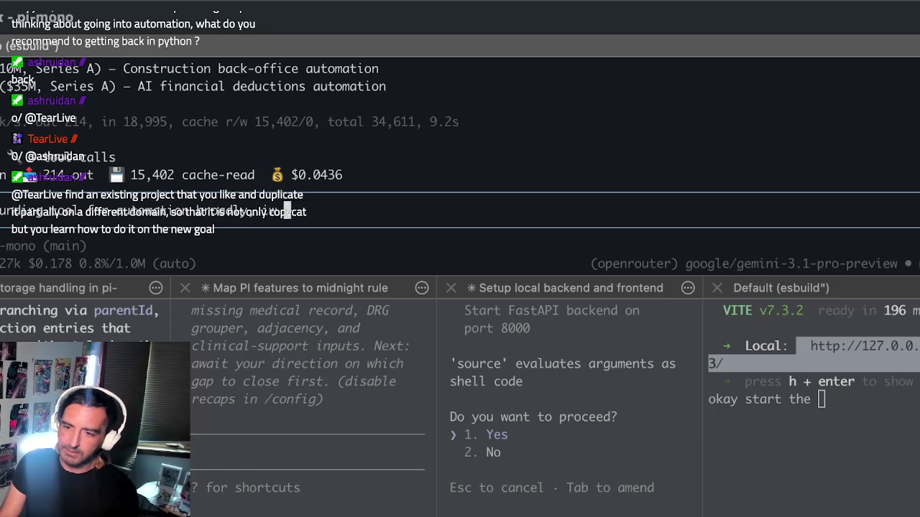
text(nt a list of companies t)
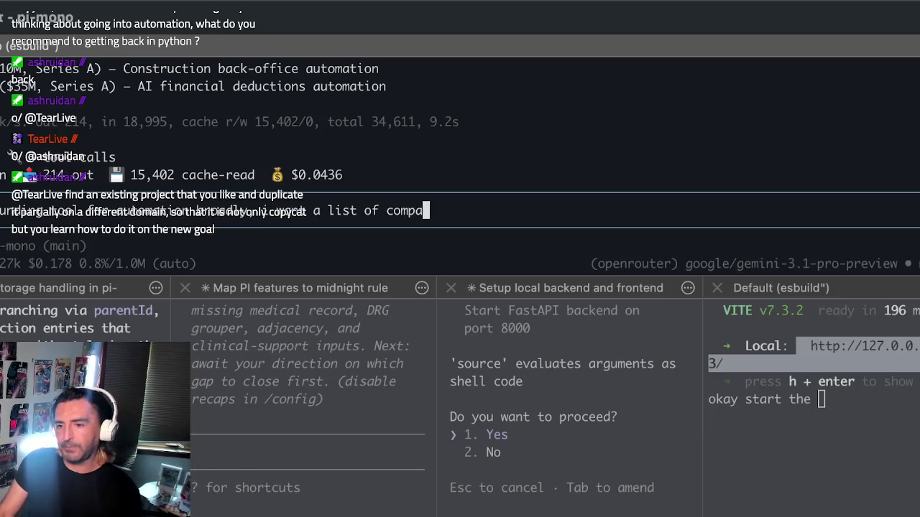
text(hat do automation)
key(Return)
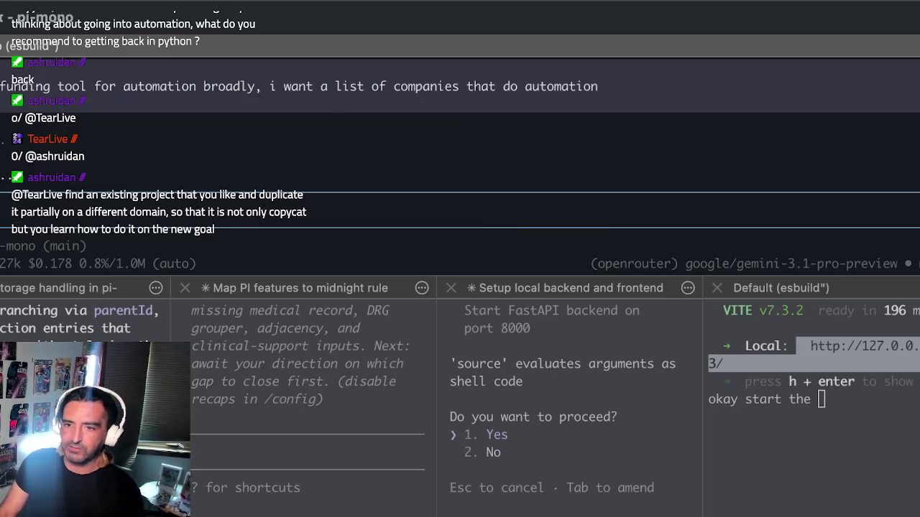
key(alt+Tab)
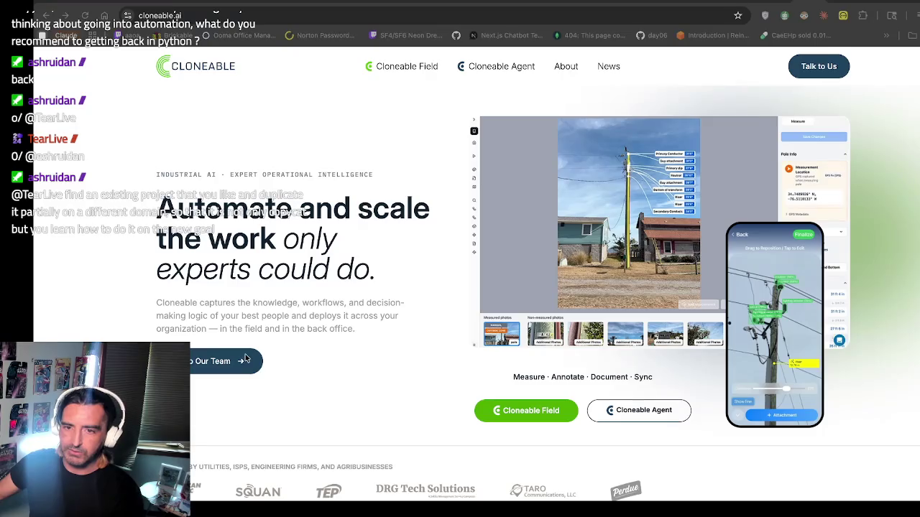
key(ctrl+t)
Load mongodb.com and sign in to Atlas with the Google account.
text(n)
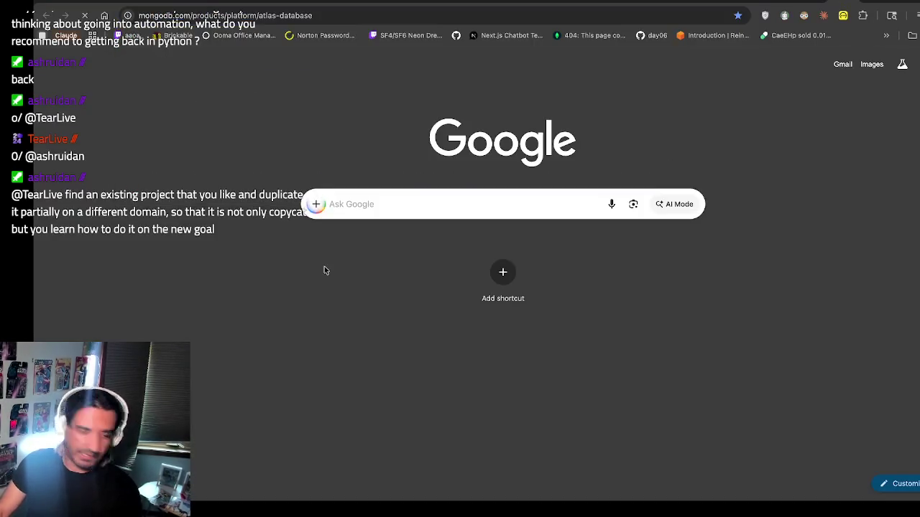
key(Return)
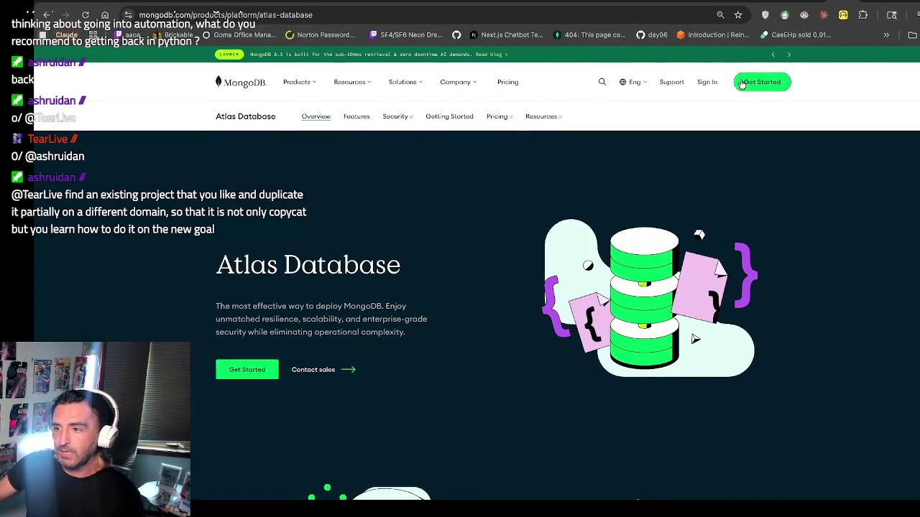
click(708, 82)
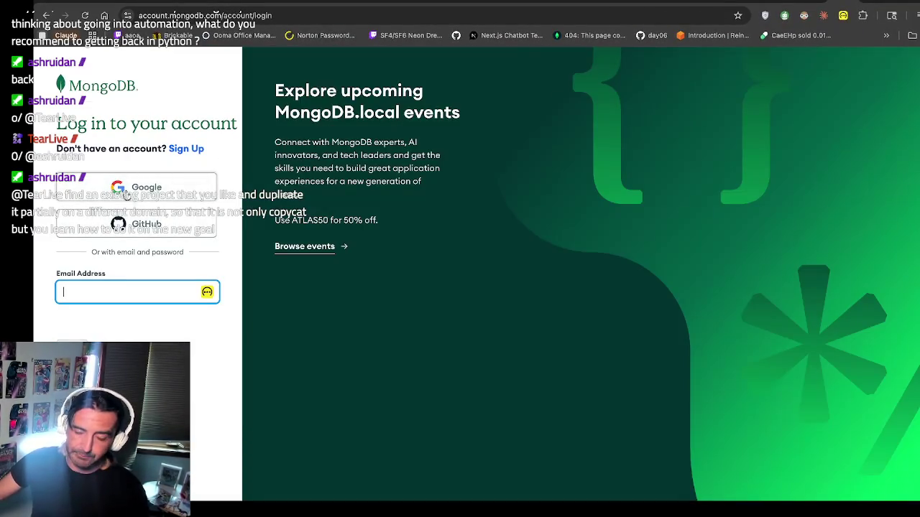
click(137, 189)
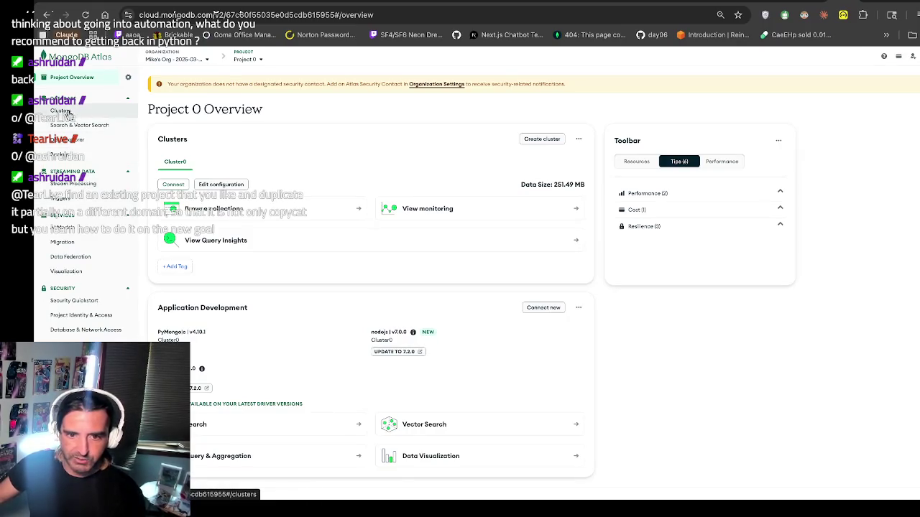
Browse Data Explorer to Cluster0 > companies > funded_companies, showing 2442 documents.
click(77, 140)
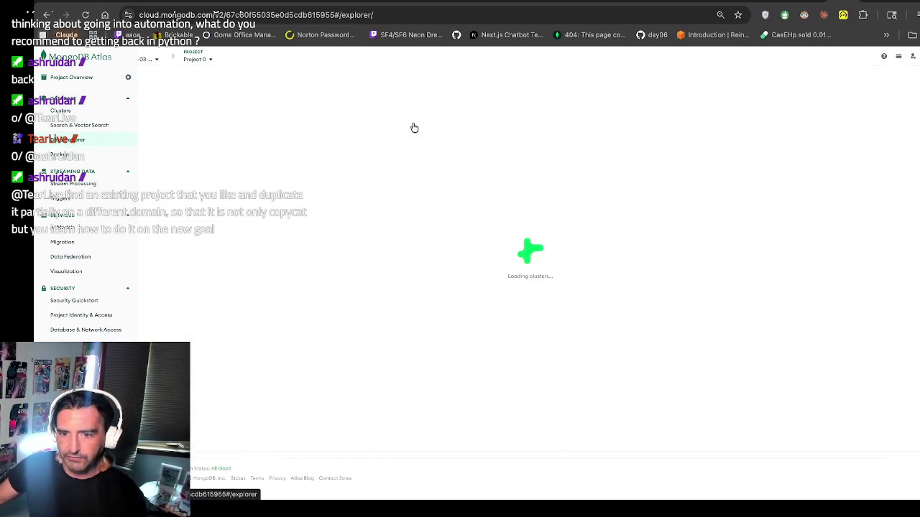
click(70, 159)
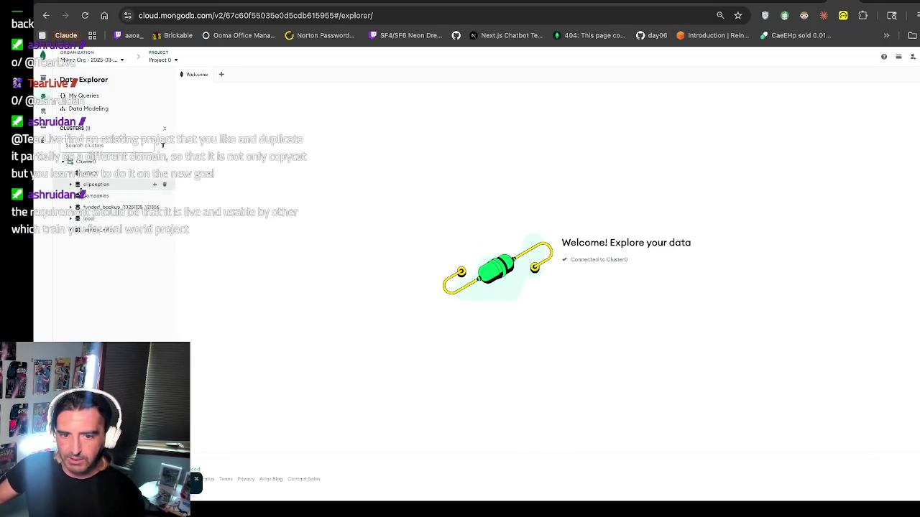
click(94, 196)
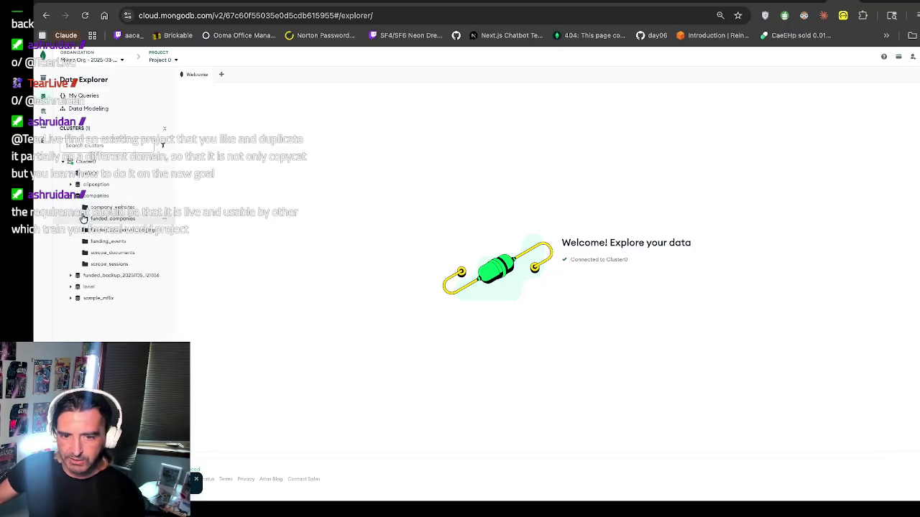
click(112, 219)
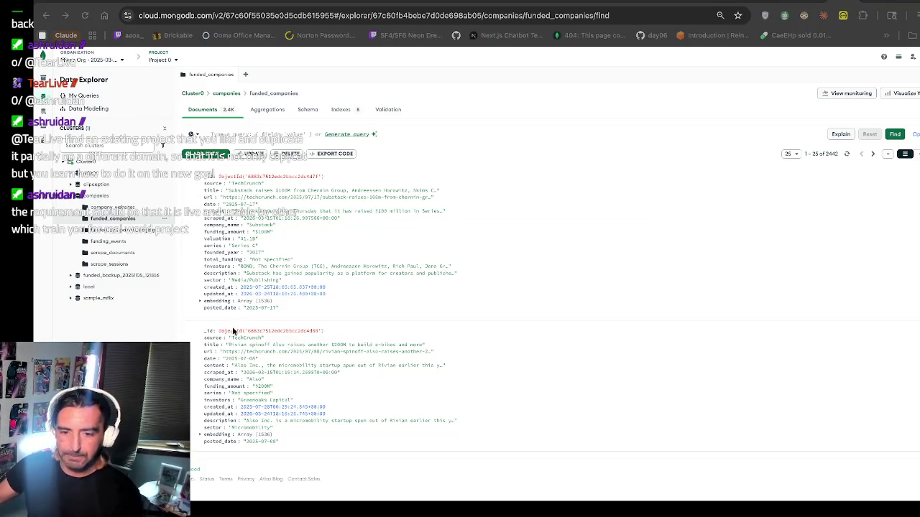
Scroll the terminal up to the agent's automation company list and select the computer-use line.
key(super+Tab)
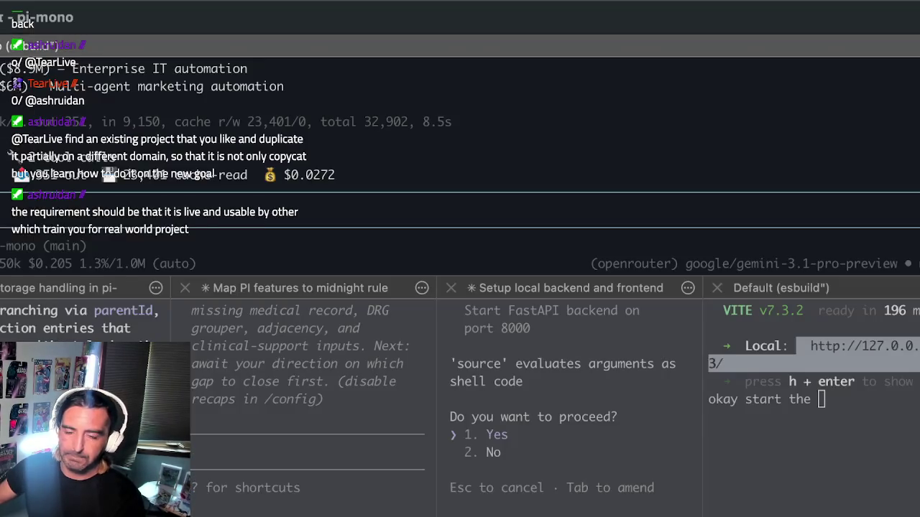
scroll(105, 148, up, 5)
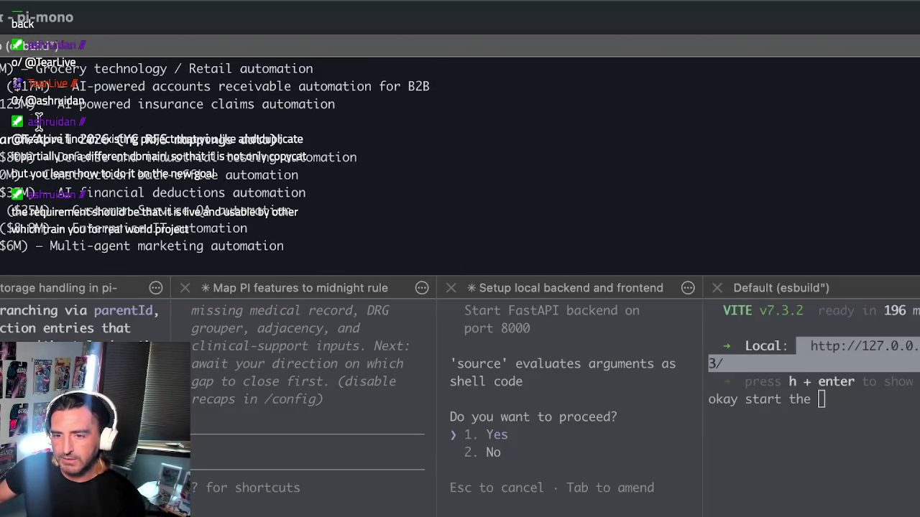
right_click(105, 148)
key(Escape)
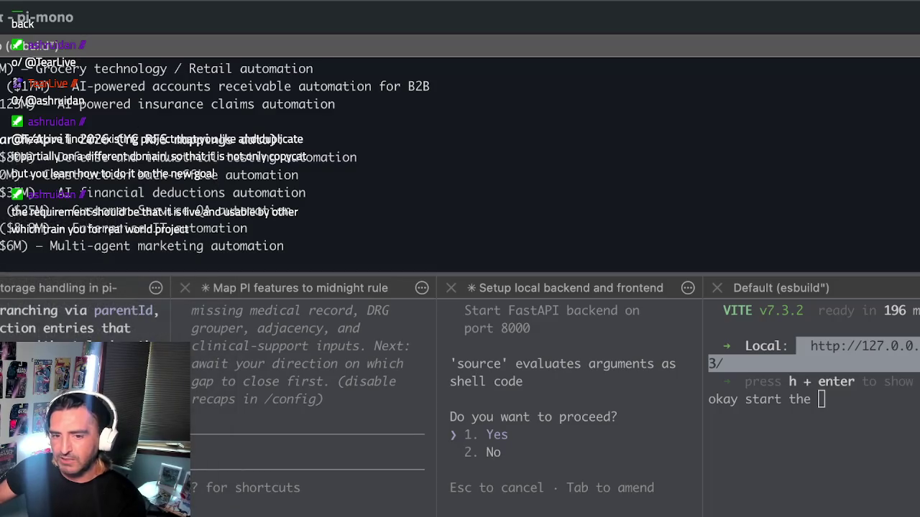
scroll(36, 161, up, 3)
scroll(36, 161, up, 3)
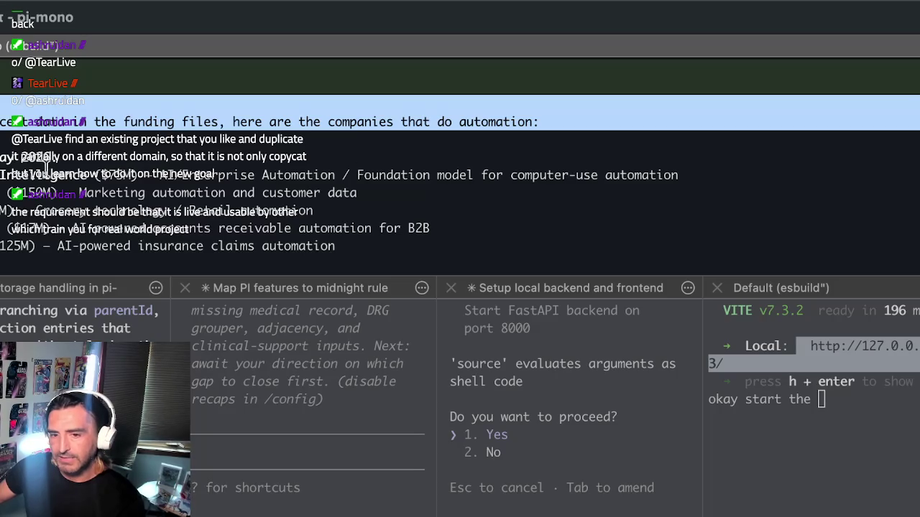
drag(58, 164, 56, 275)
scroll(56, 275, down, 1)
drag(99, 158, 1, 158)
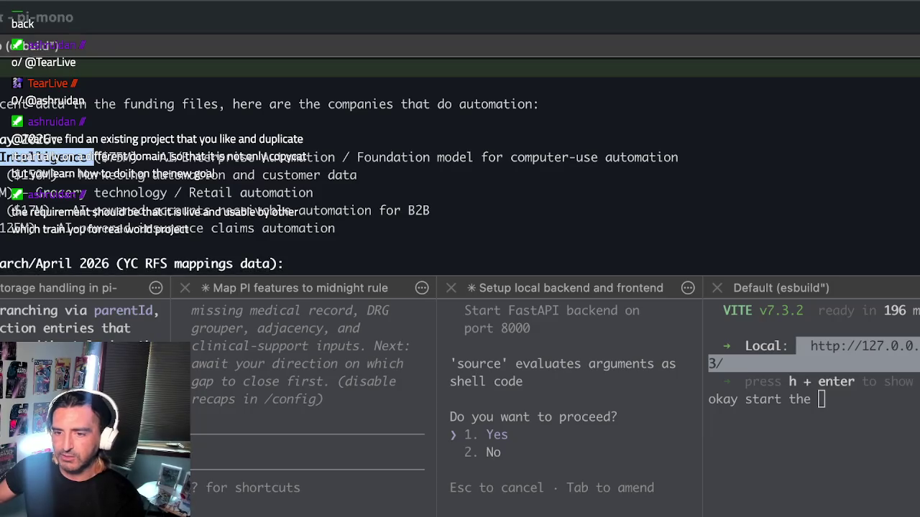
click(78, 199)
triple_click(55, 158)
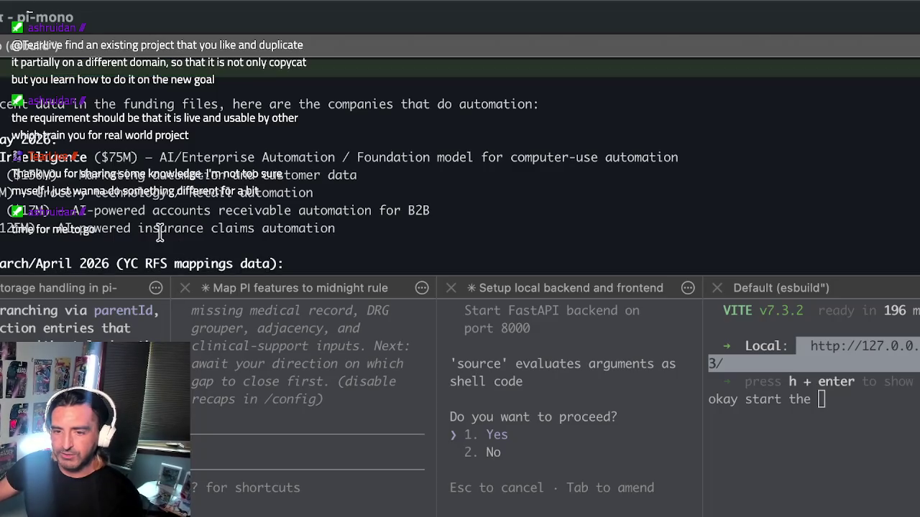
Look up 'Hightouch' from the agent's list, dismiss the definition, and switch to Chrome.
click(6, 174)
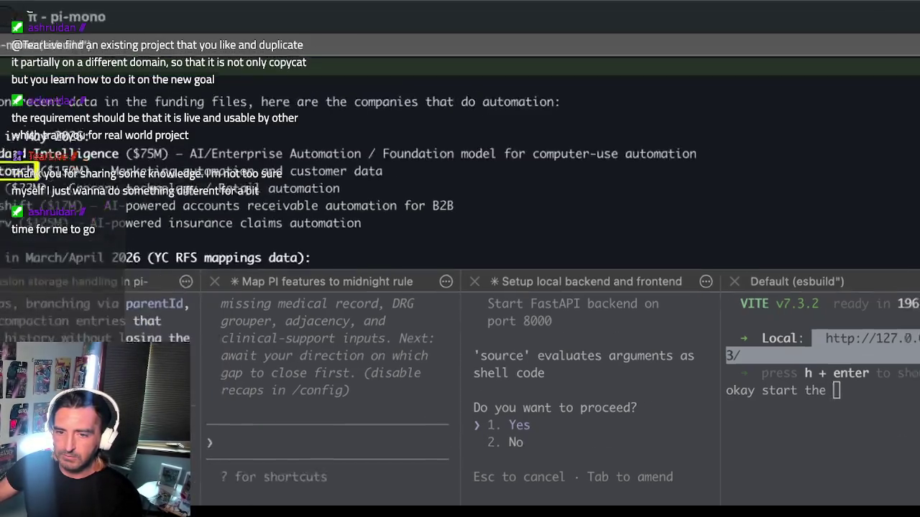
key(Escape)
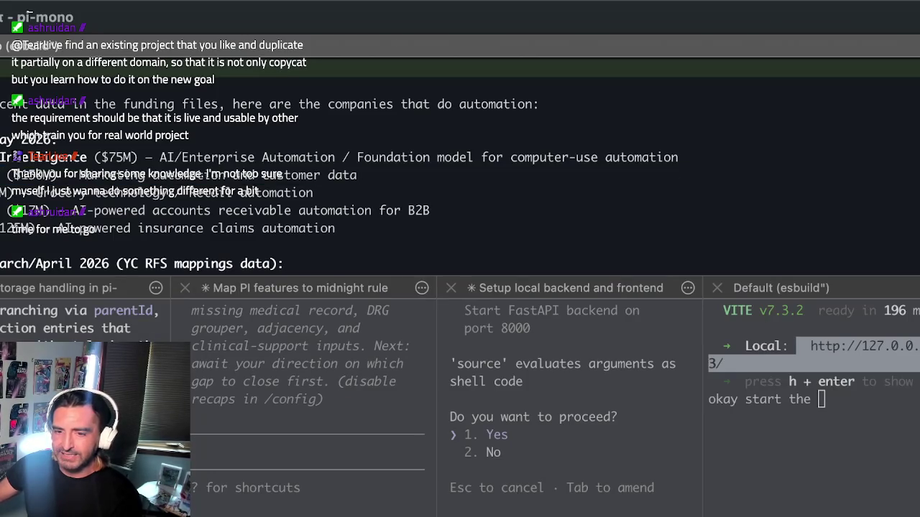
key(super+Tab)
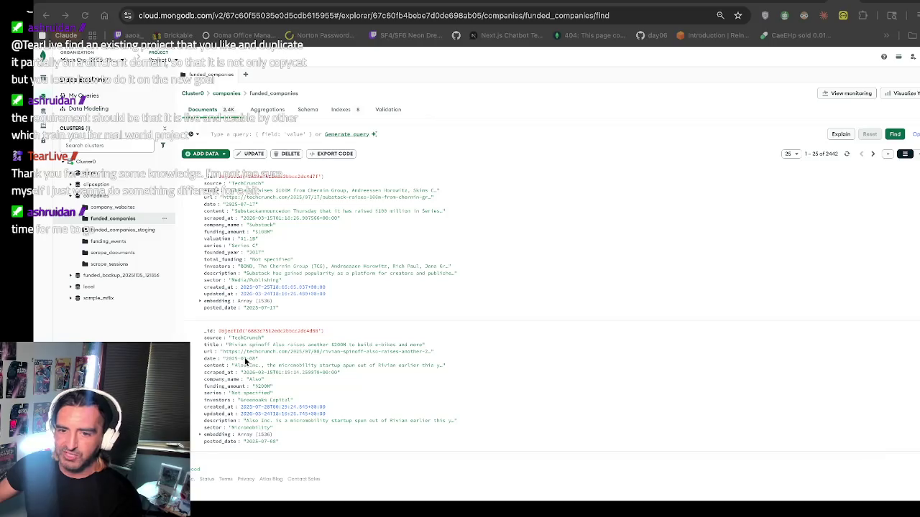
Search 'Hightouch funding' in a new tab and open Hightouch's blog announcement post.
key(super+t)
text(Hightouch)
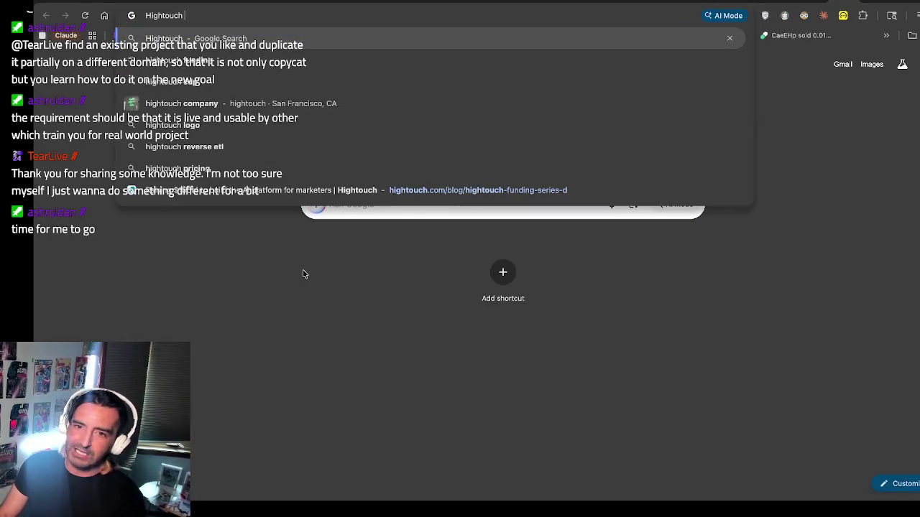
text( funding)
key(Return)
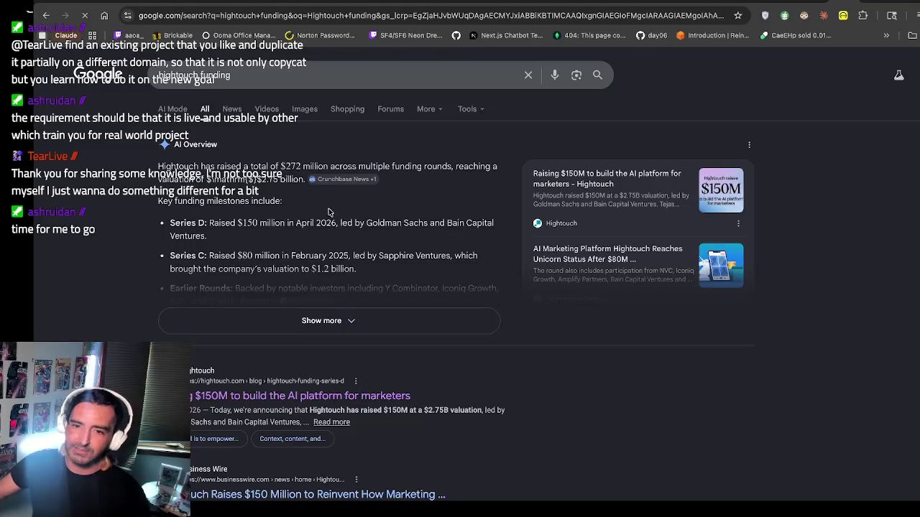
scroll(304, 309, down, 2)
click(294, 322)
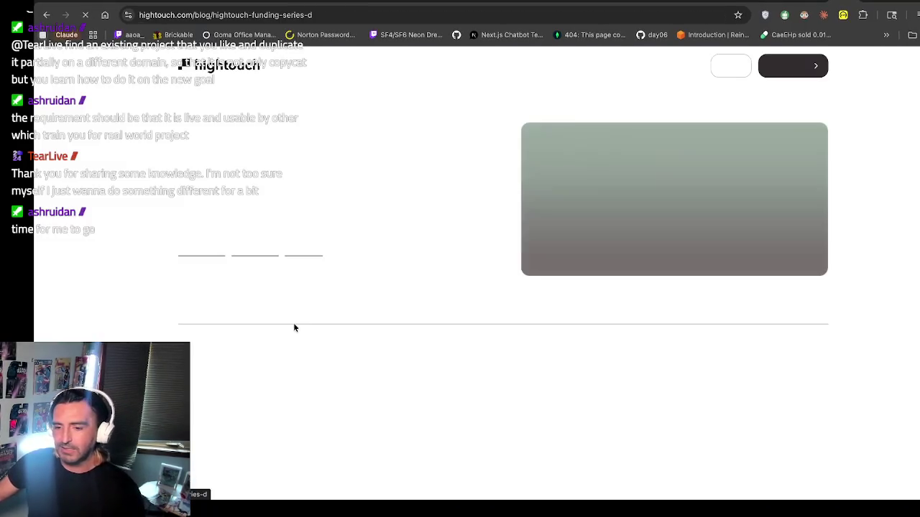
Highlight the headline, subtitle and byline of the $150M raise post, skim down, then clear the highlight.
drag(214, 152, 218, 276)
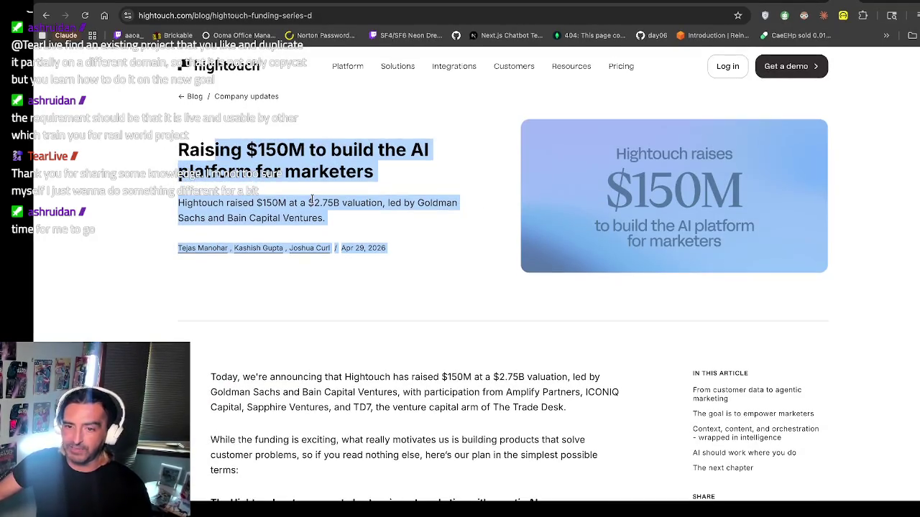
scroll(332, 249, down, 2)
scroll(332, 250, down, 1)
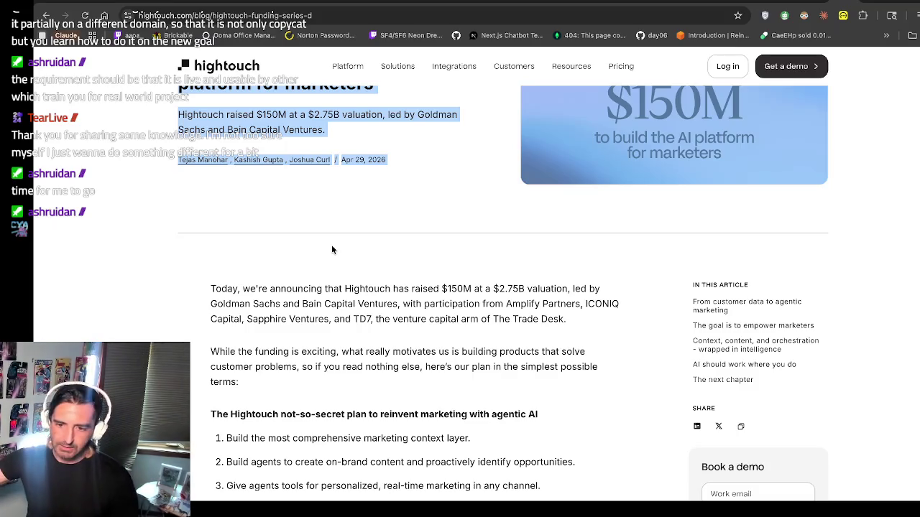
click(332, 249)
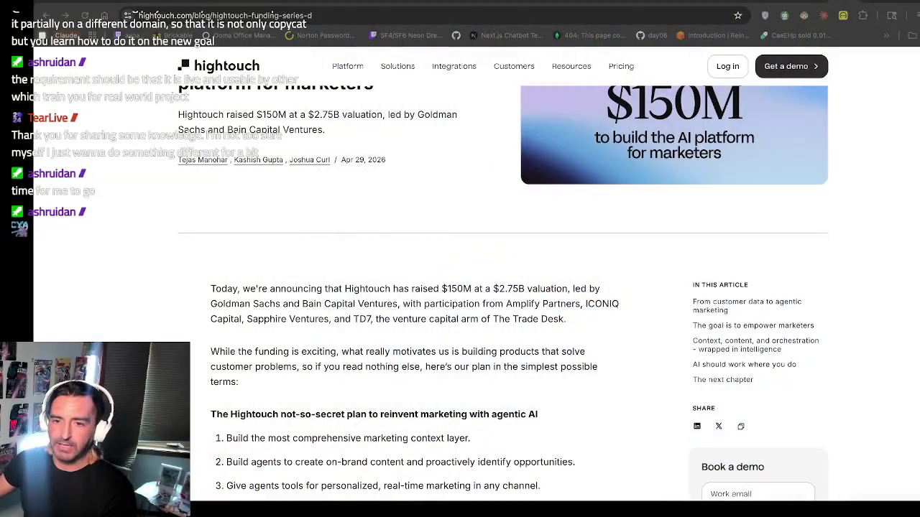
Go to Discord in a new tab and choose to log in with a different account.
key(ctrl+t)
text(discord.com/channels/1219705024402423850/1219705024980975678)
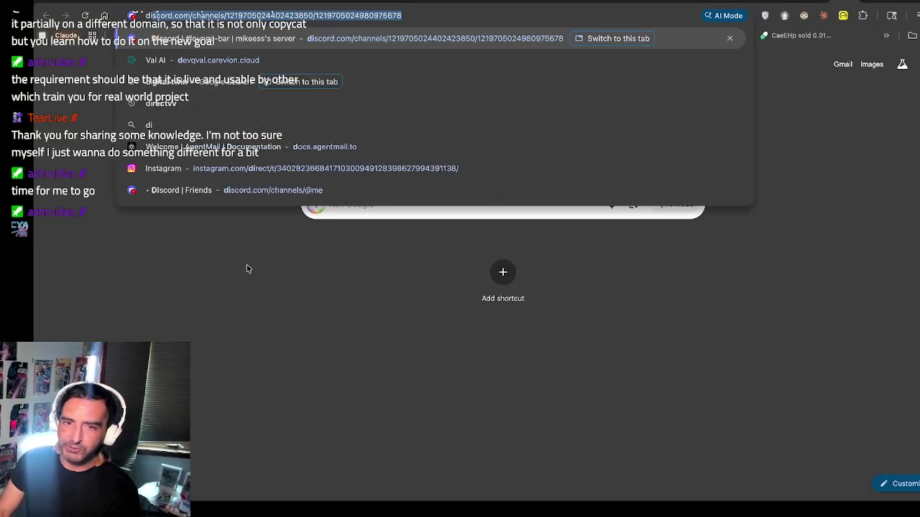
key(Return)
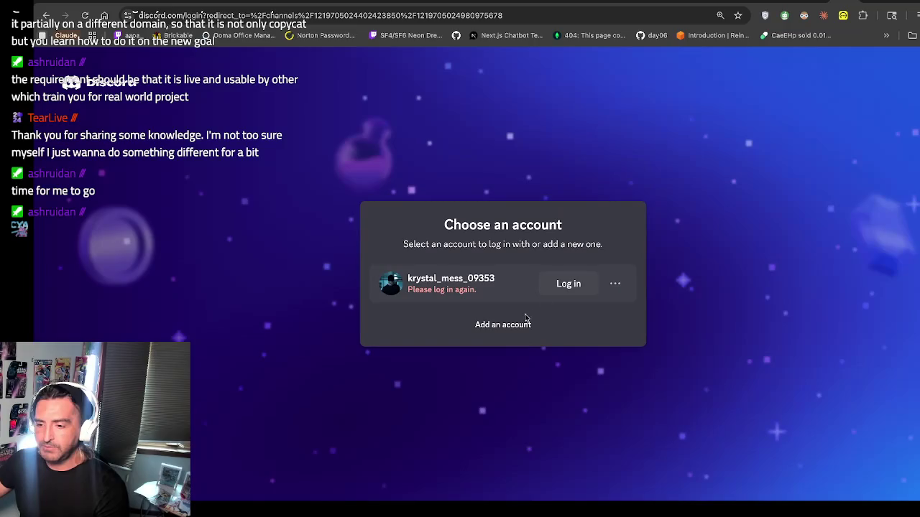
click(525, 320)
Autofill a saved Discord login, replace the email with the correct address, and log in.
click(474, 261)
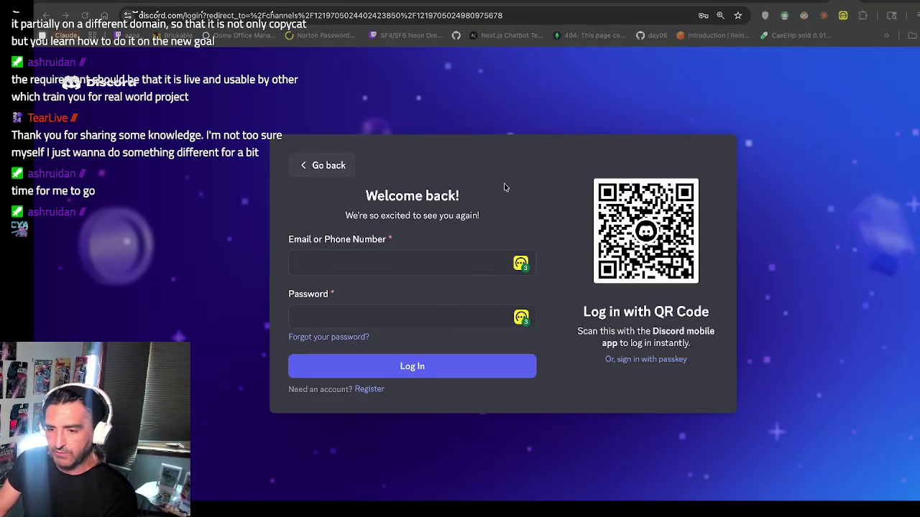
click(521, 265)
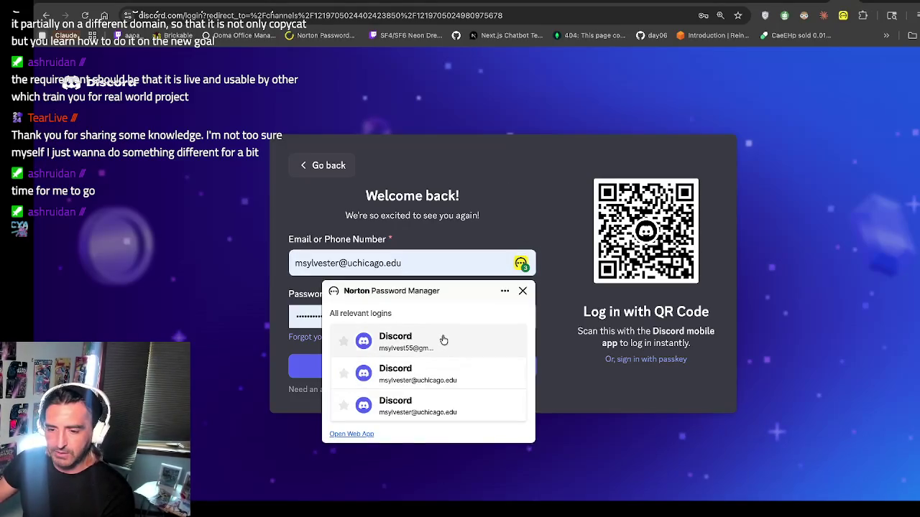
click(443, 340)
click(411, 270)
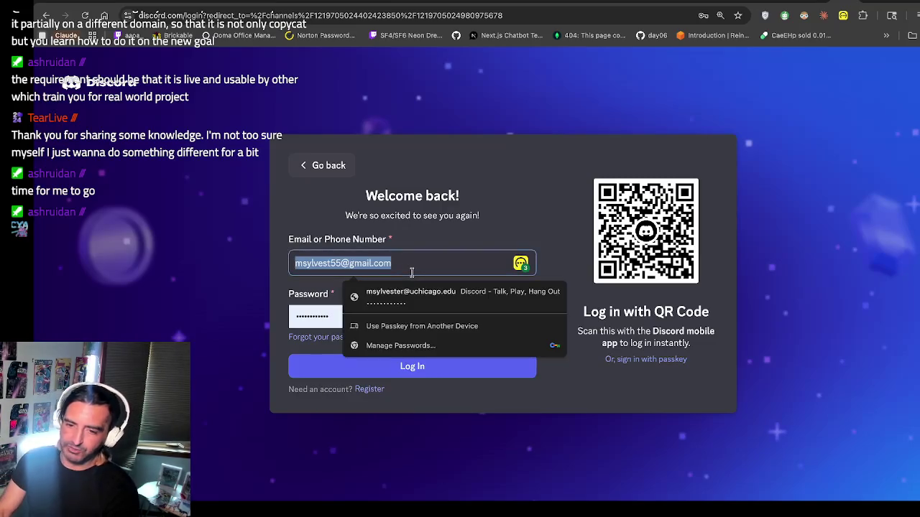
key(Return)
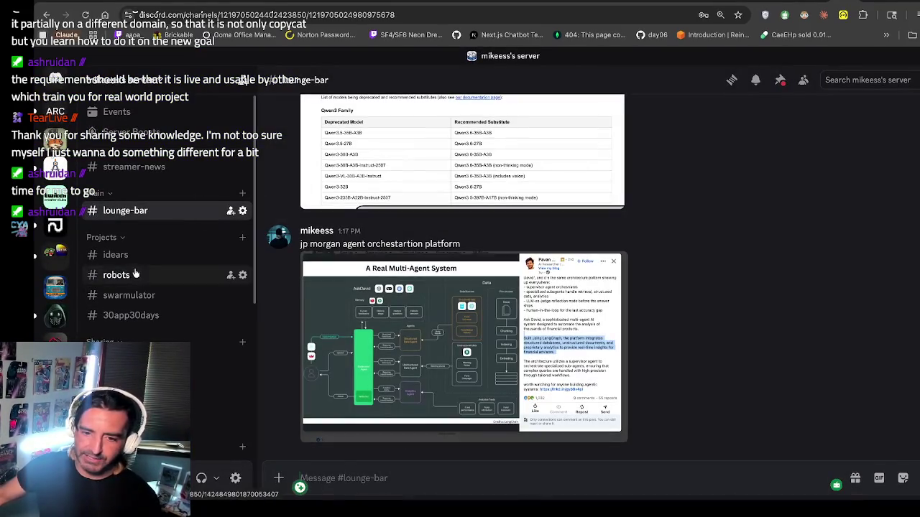
In #jobs, follow the March 2 Ask HN 'Who is hiring? (March 2026)' link and choose Visit Site.
scroll(143, 287, down, 1)
click(115, 322)
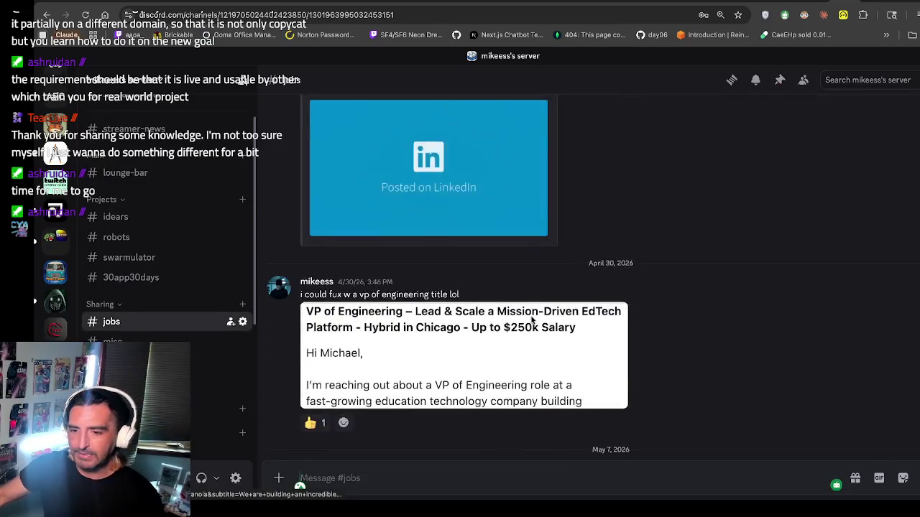
scroll(531, 319, up, 10)
scroll(531, 320, up, 15)
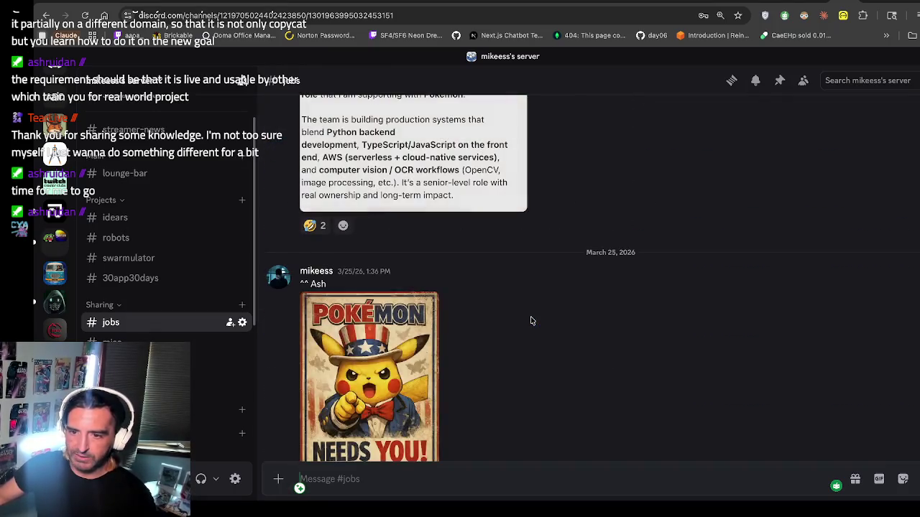
scroll(531, 321, up, 10)
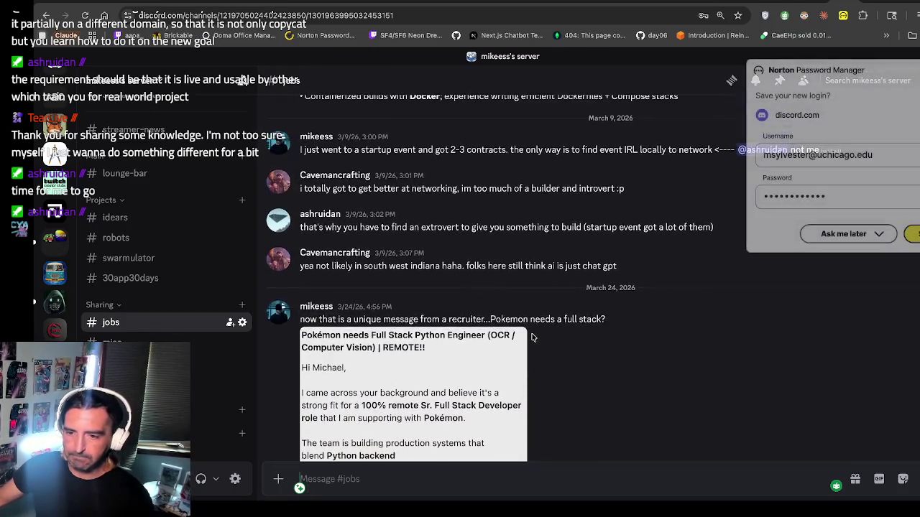
scroll(531, 338, up, 15)
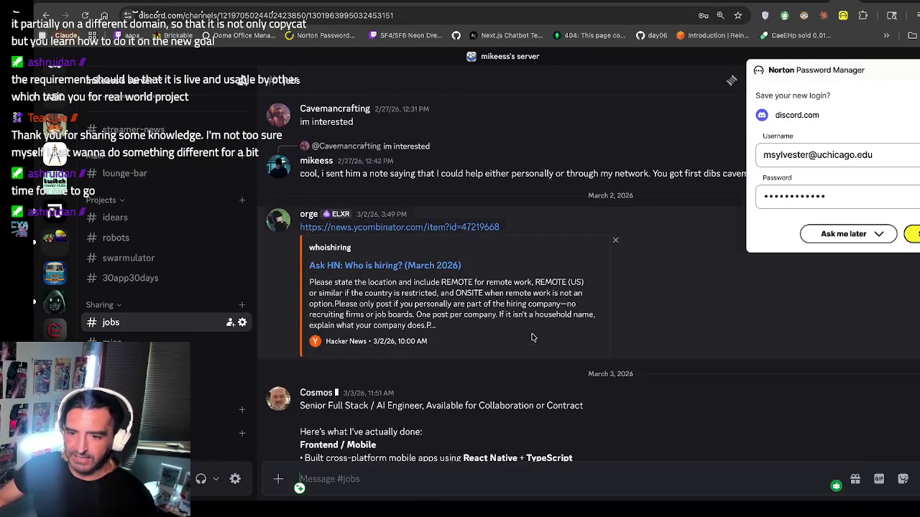
click(349, 268)
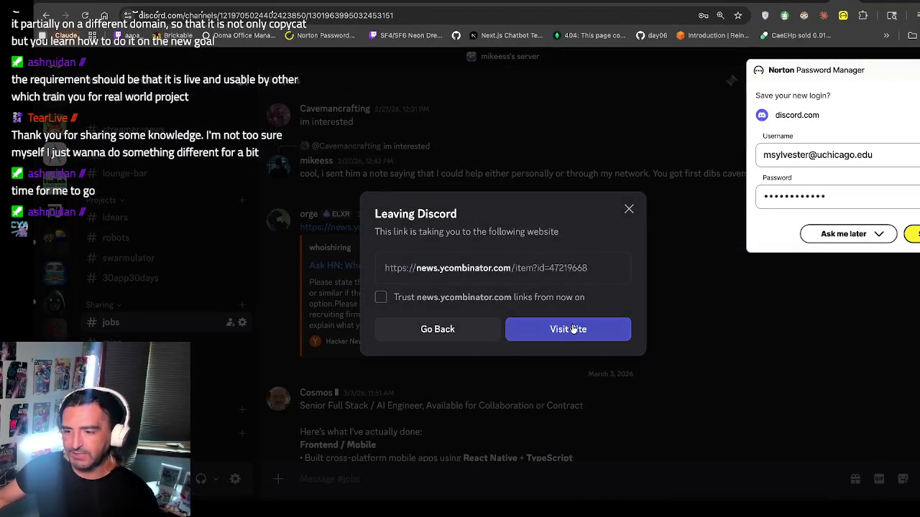
click(568, 329)
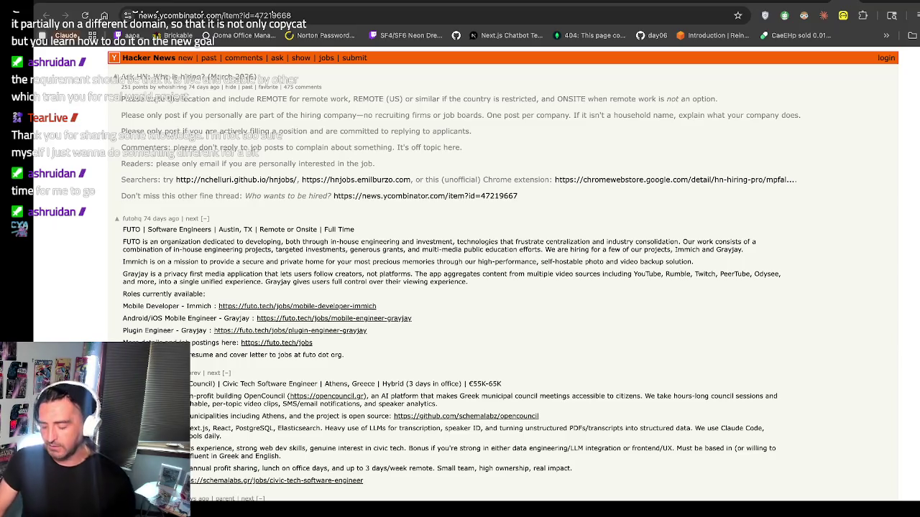
Leave the Hacker News hiring thread for a fresh new tab.
key(ctrl+t)
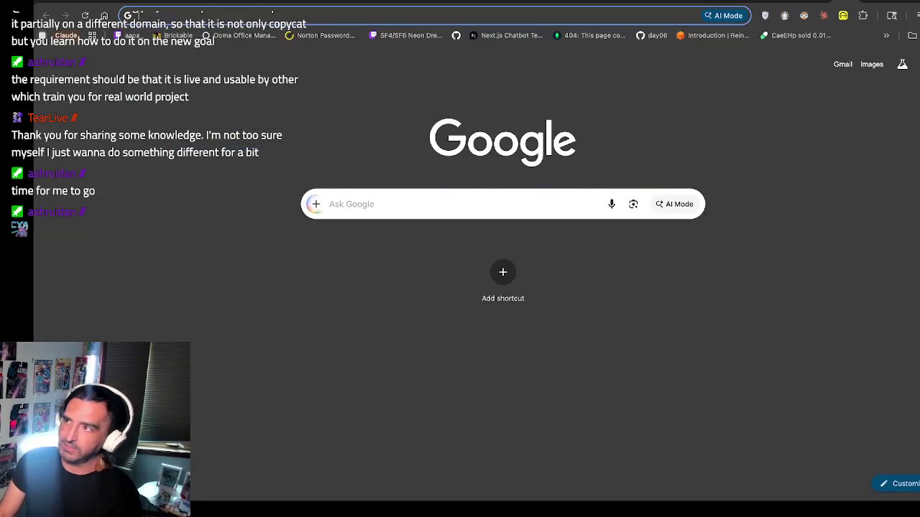
Search Google for 'block lays off 1/3 workforce' and open the Fortune article on Block's layoffs.
text(sw)
key(BackSpace)
key(BackSpace)
text(quare)
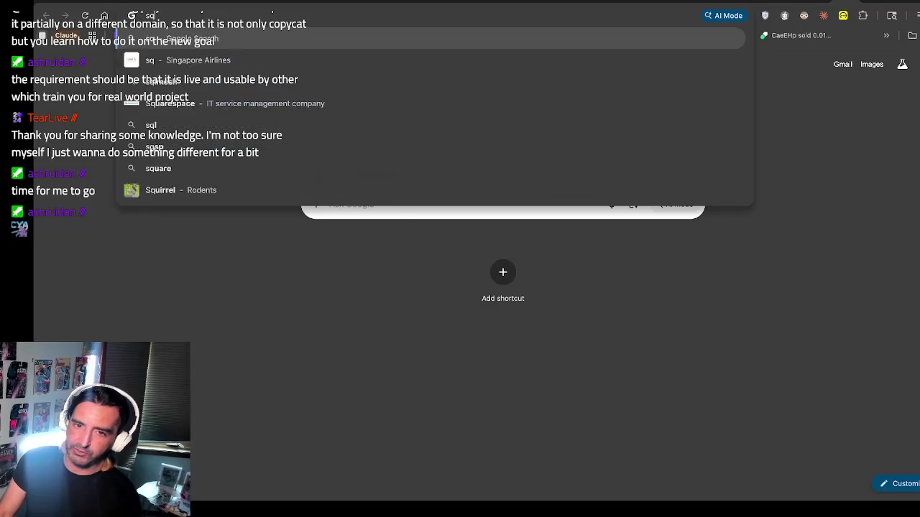
key(ctrl+a)
text(bloc)
text(k automa)
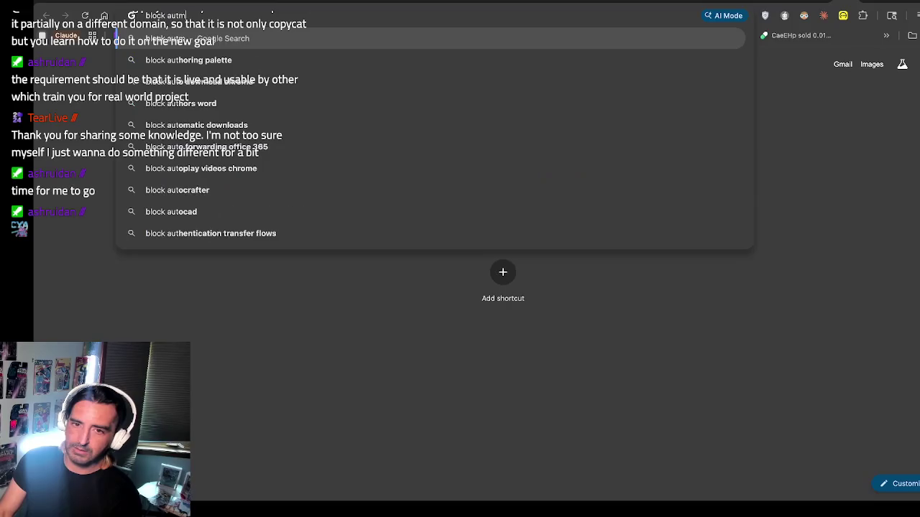
key(BackSpace)
key(BackSpace)
key(BackSpace)
text(k lays o)
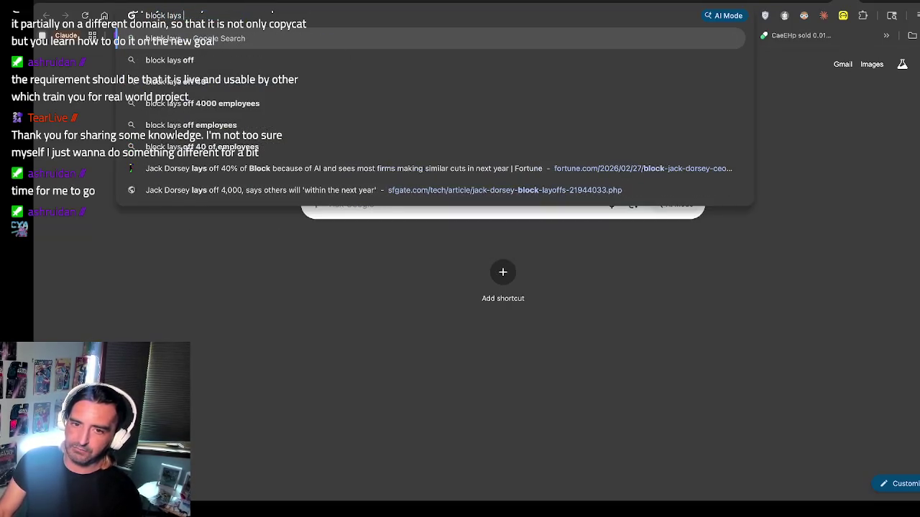
text(ff 1/3 workd)
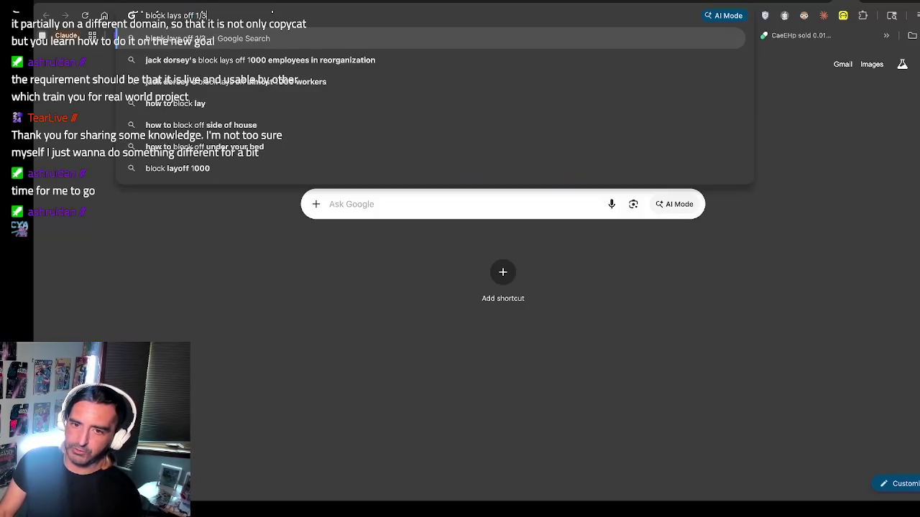
key(BackSpace)
text(force)
key(Return)
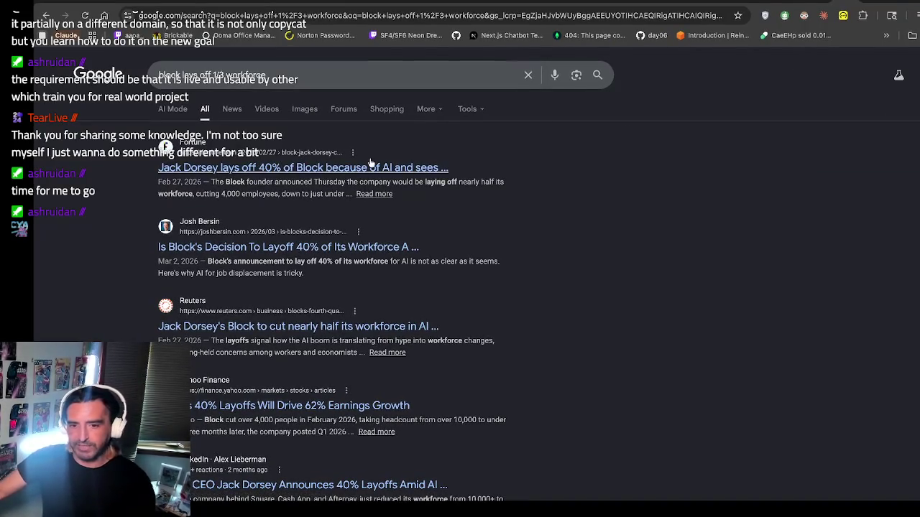
click(288, 167)
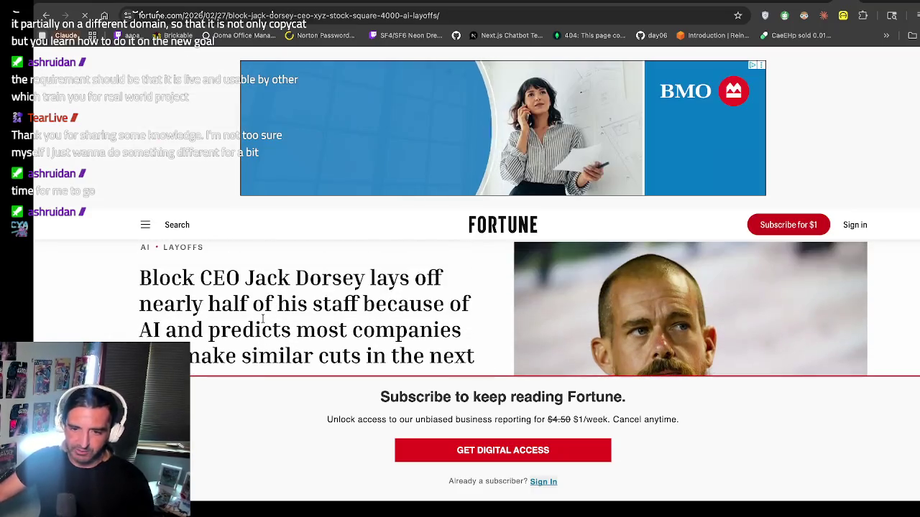
Highlight 'half of his staff because of AI' in the Fortune headline, then switch back to Excalidraw.
drag(207, 303, 208, 331)
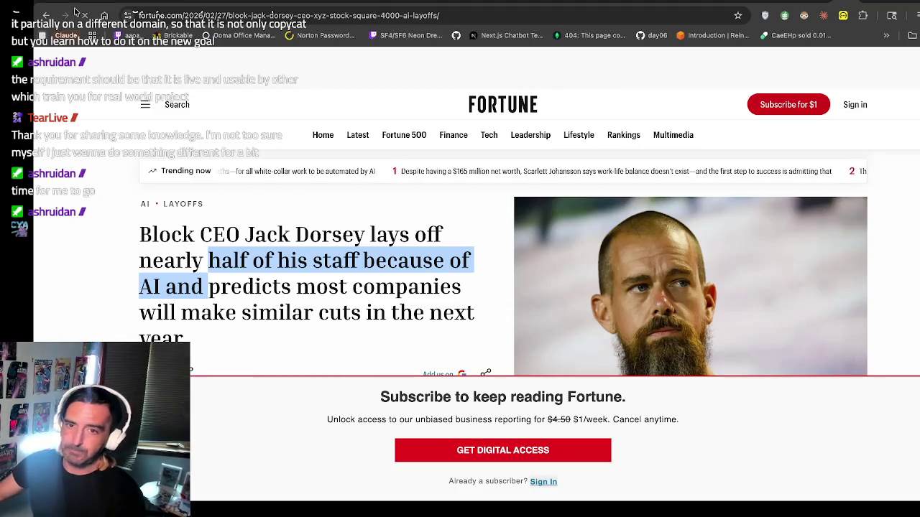
key(ctrl+Tab)
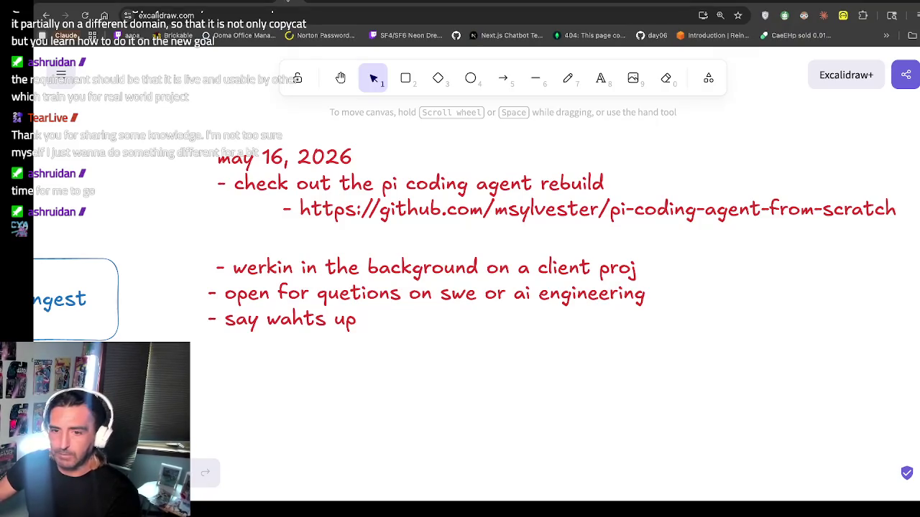
Open linkedin.com in a new tab by entering 'linkedin.com' in the address bar.
scroll(252, 157, down, 1)
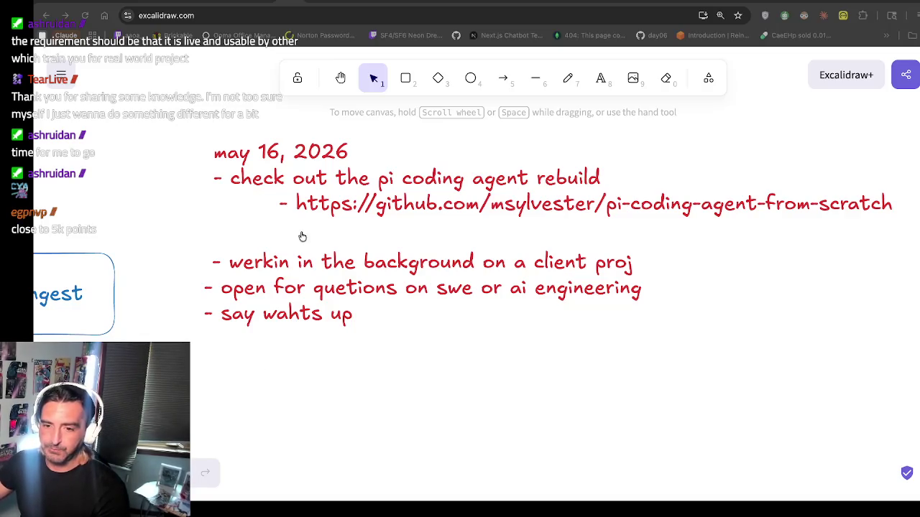
key(ctrl+t)
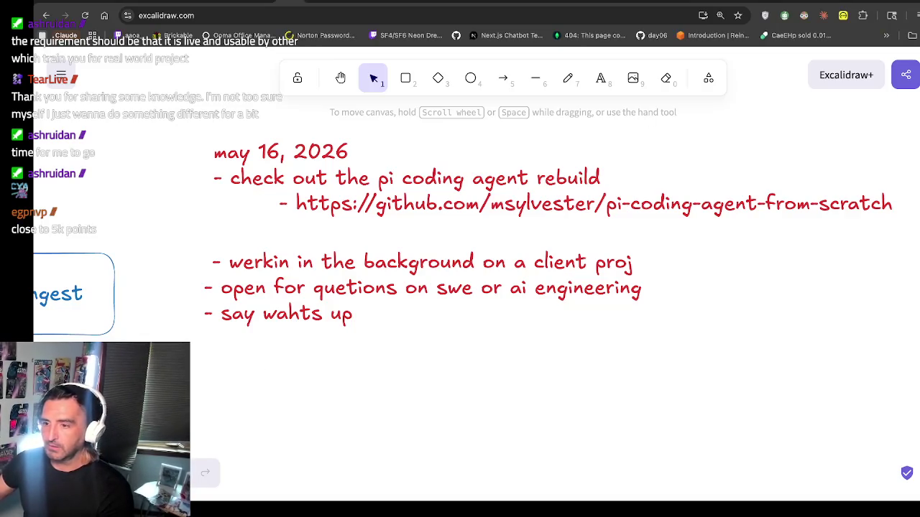
text(linkedin.com)
key(Return)
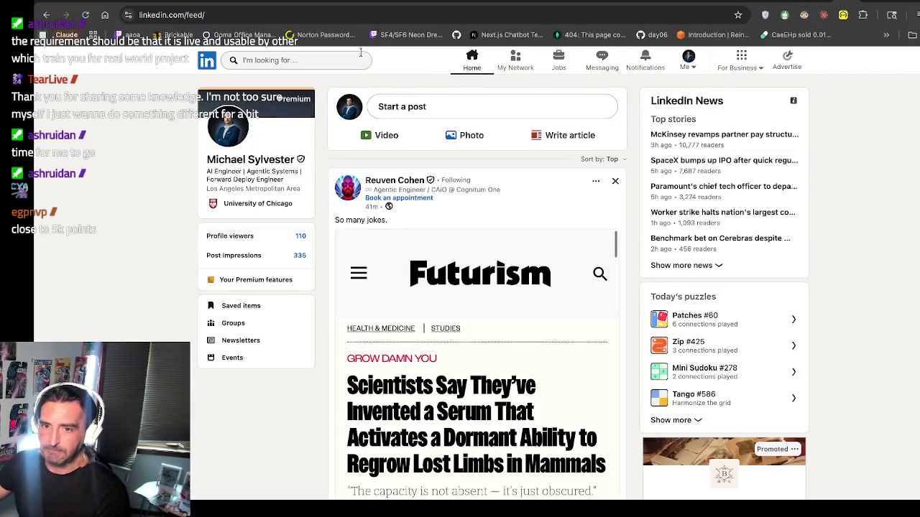
Search LinkedIn for a contact by name, dismiss the suggestions, and scroll the feed.
click(327, 59)
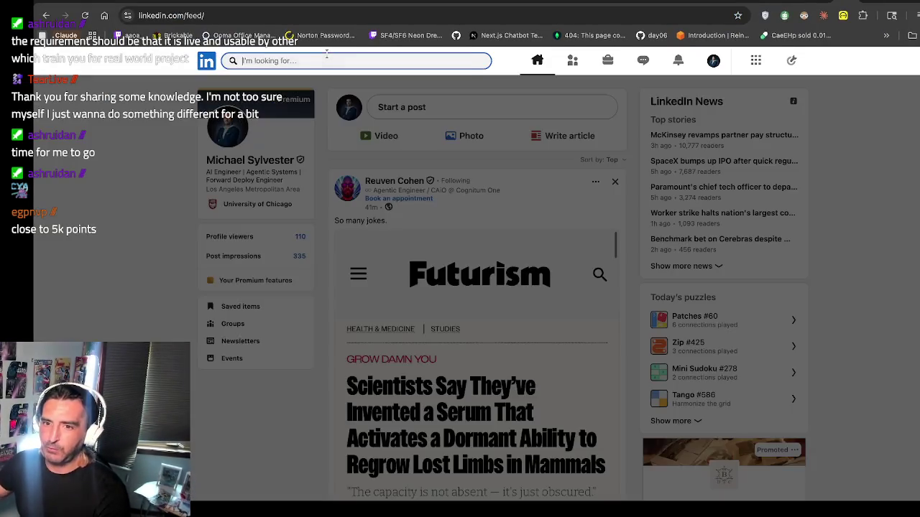
text(ta)
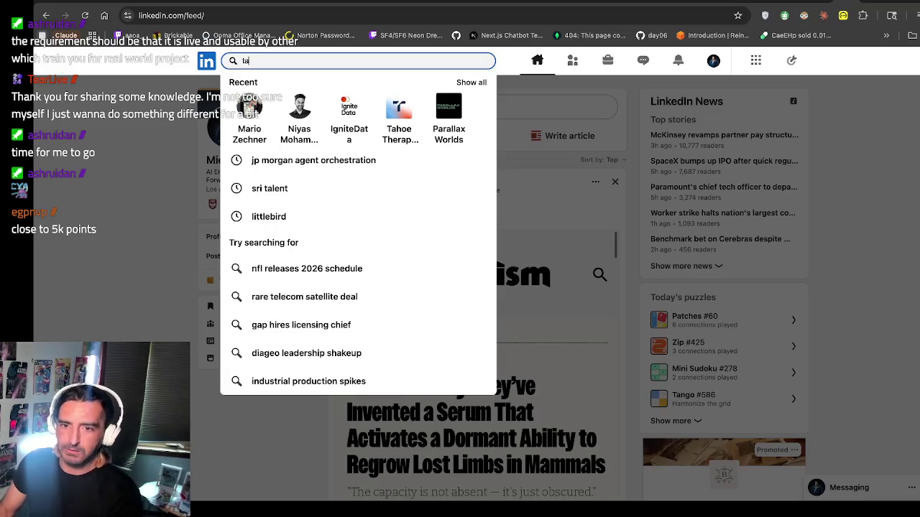
text(ye)
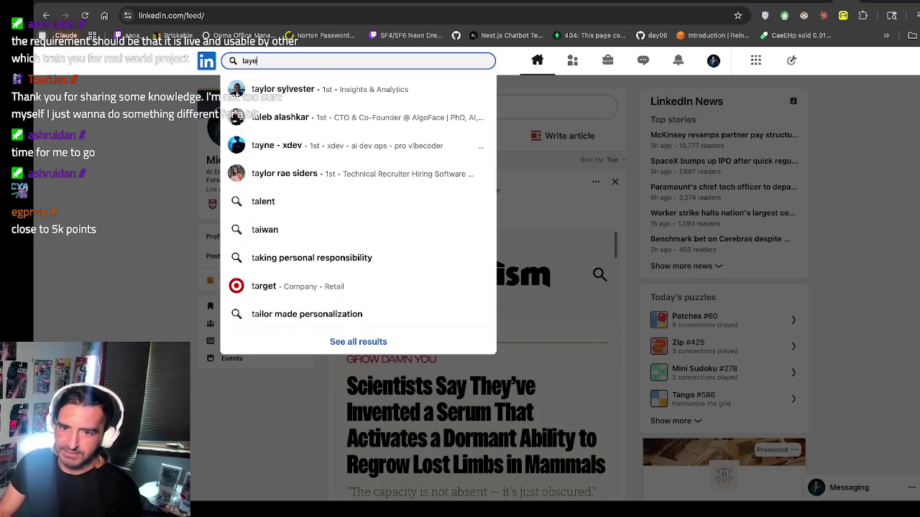
key(Down)
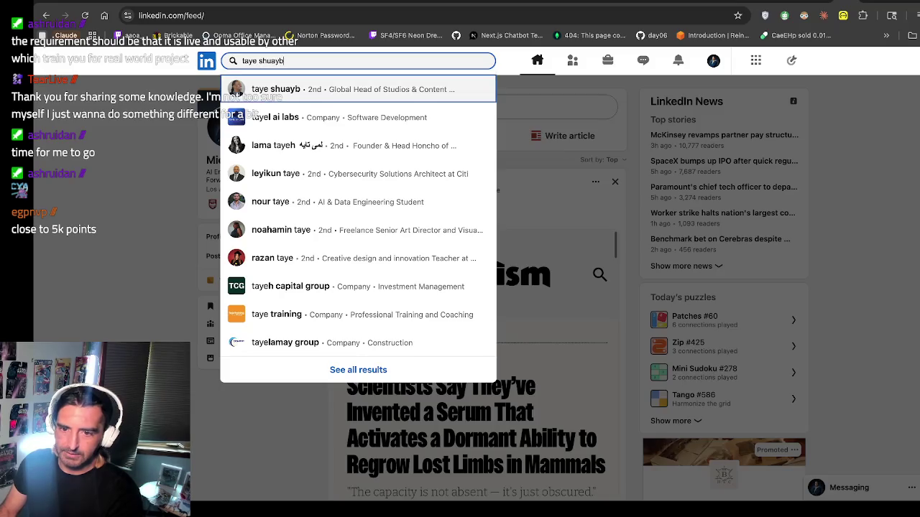
click(92, 229)
scroll(91, 228, down, 10)
scroll(91, 228, down, 10)
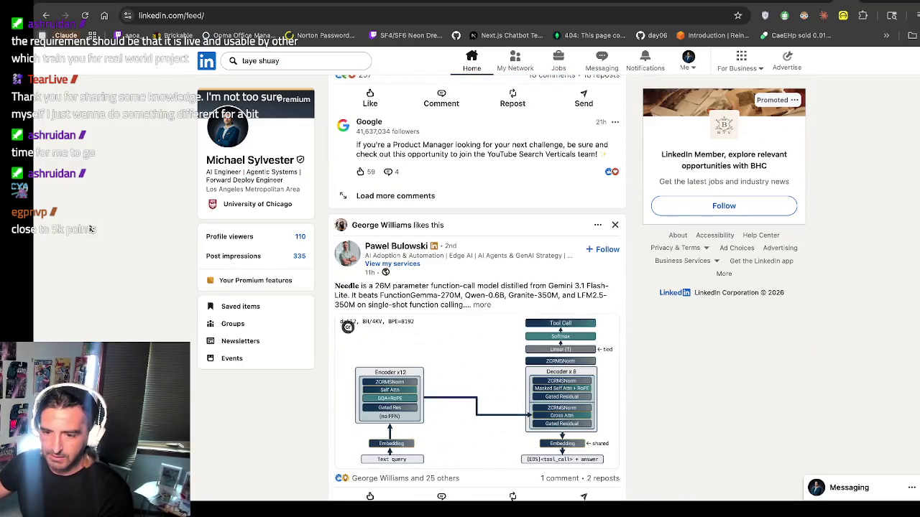
scroll(87, 230, down, 10)
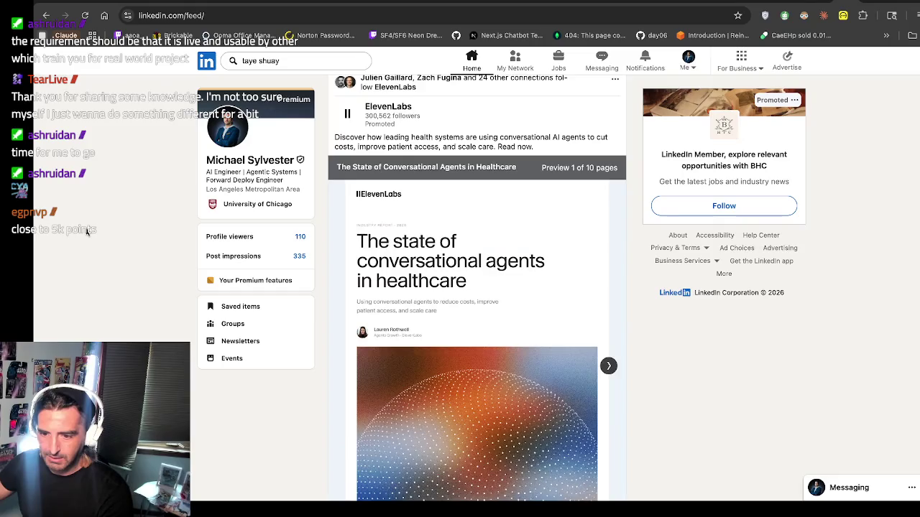
Paste the Discord #jobs channel address into a new tab and load it.
key(ctrl+t)
key(ctrl+v)
key(Return)
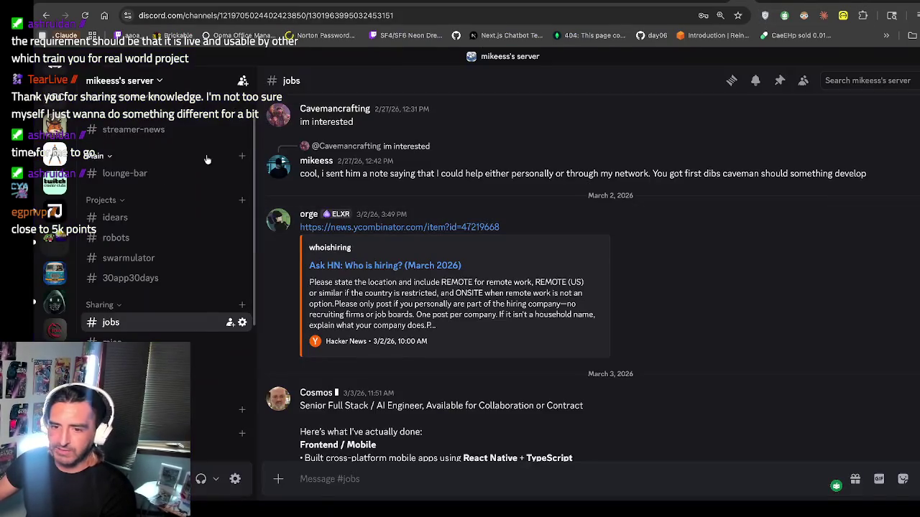
Filter server search to one member's posts, open their LinkedIn hiring link, then return to Excalidraw.
click(865, 78)
text(colours)
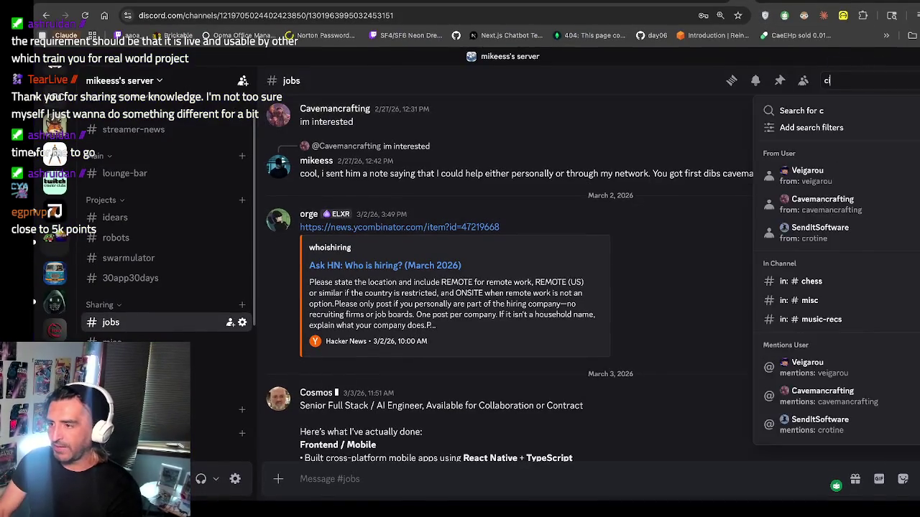
key(Down)
key(Down)
key(Down)
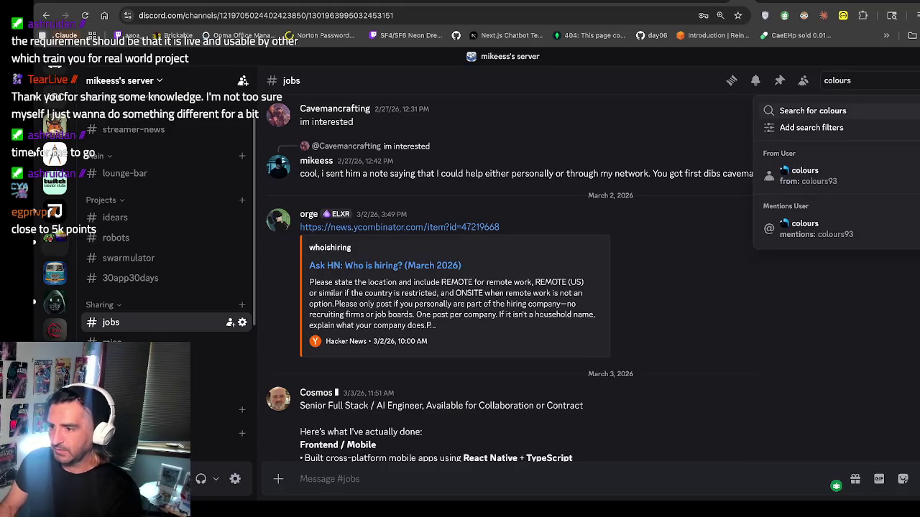
key(Return)
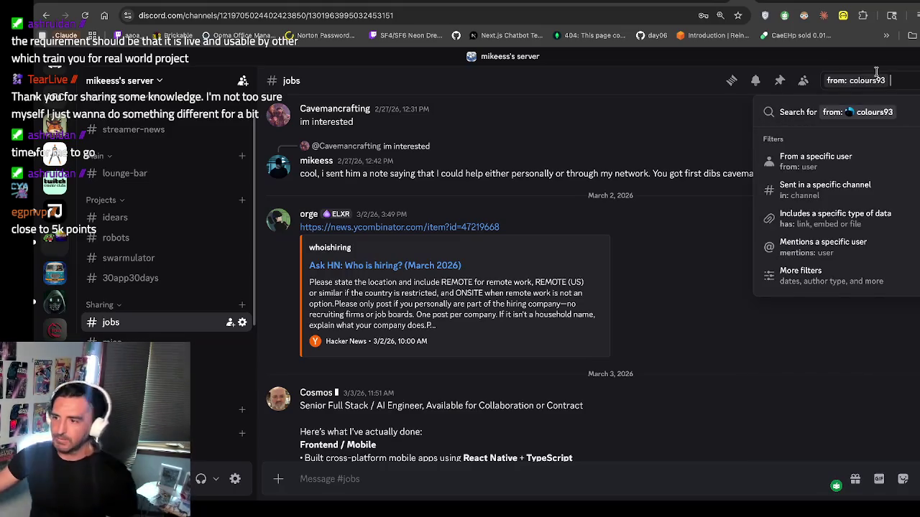
click(853, 163)
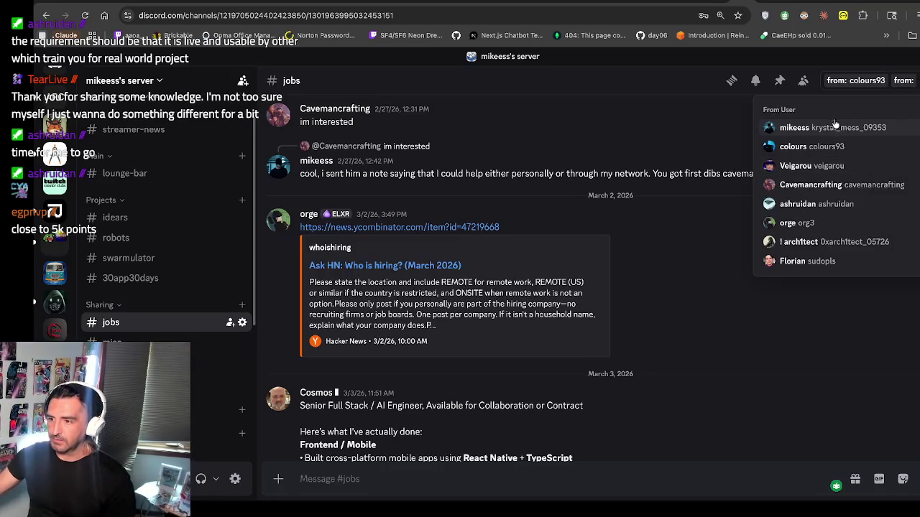
click(817, 146)
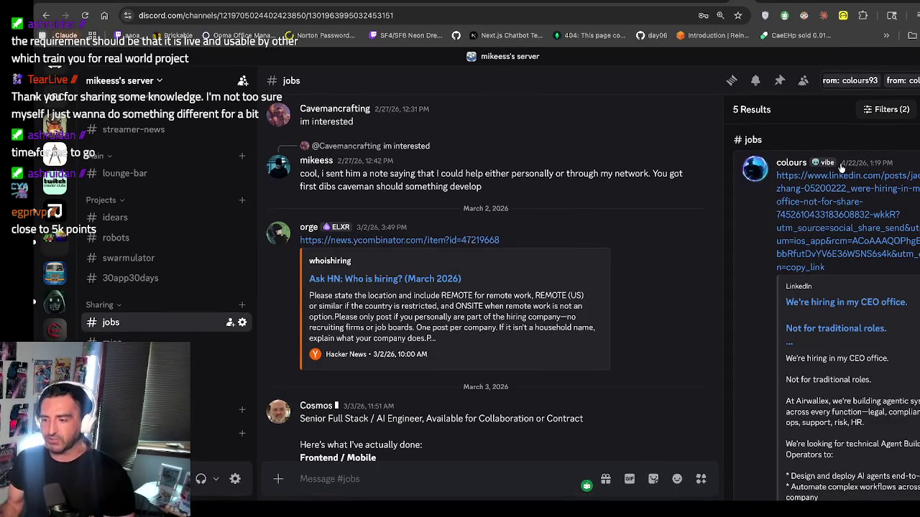
click(825, 180)
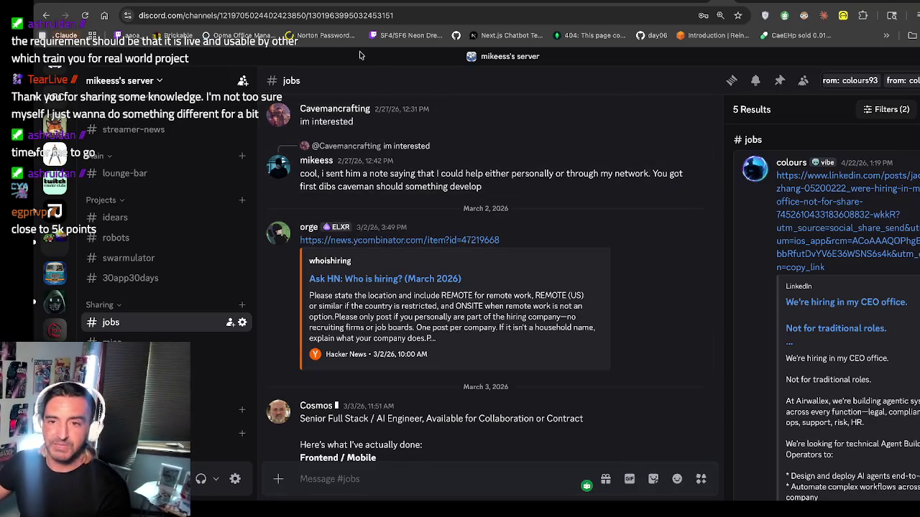
click(256, 6)
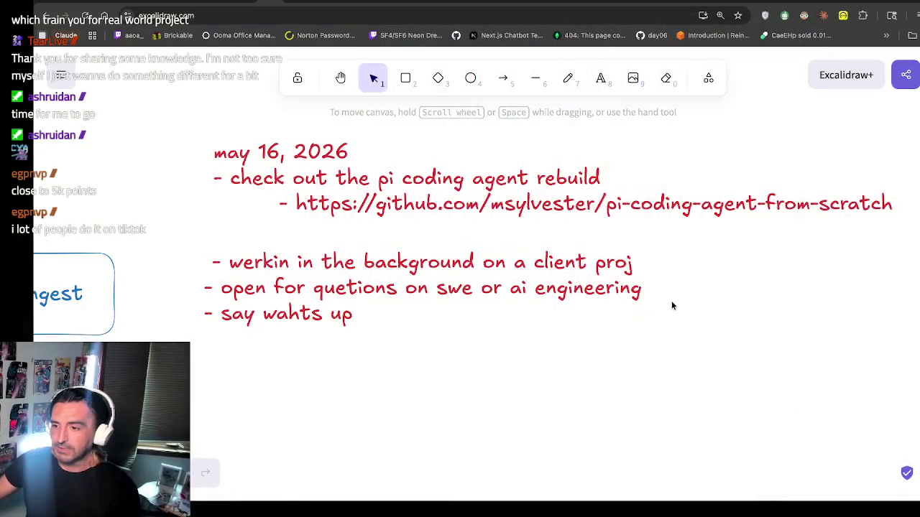
Paste the Pikachu card photo near the canvas middle, then open a new tab to search for it.
scroll(672, 305, right, 6)
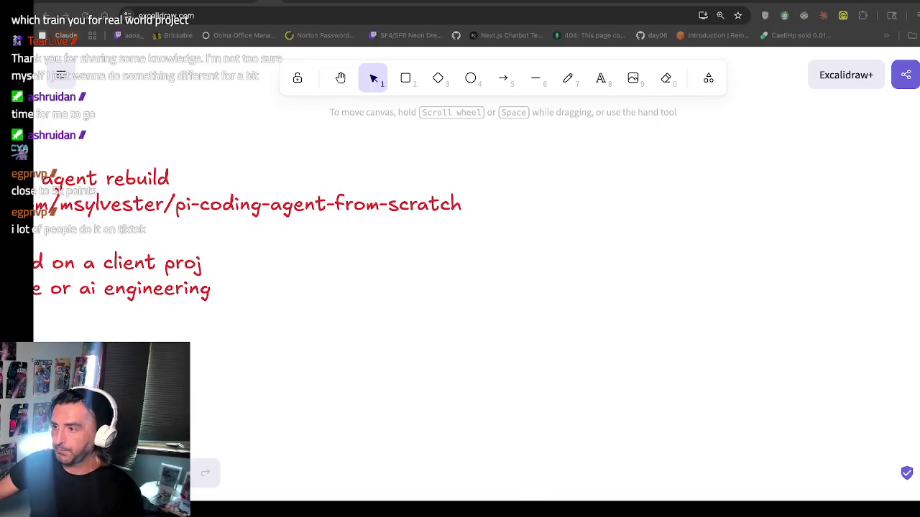
key(ctrl+v)
drag(671, 344, 446, 280)
scroll(446, 281, right, 1)
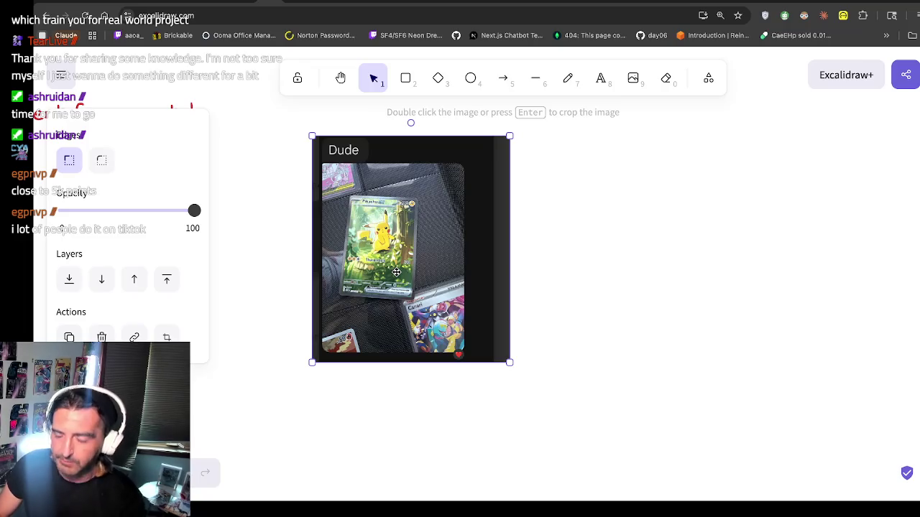
key(ctrl+t)
Search Google for 'pikachu sri ascended heroes' prices, then delete the card photo in Excalidraw.
text(pikachus)
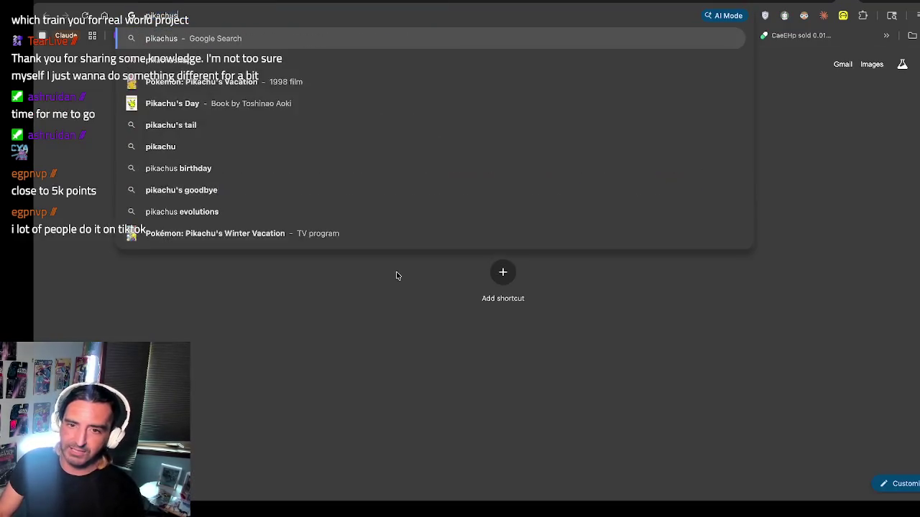
key(BackSpace)
text(sri ascended heroes)
key(Return)
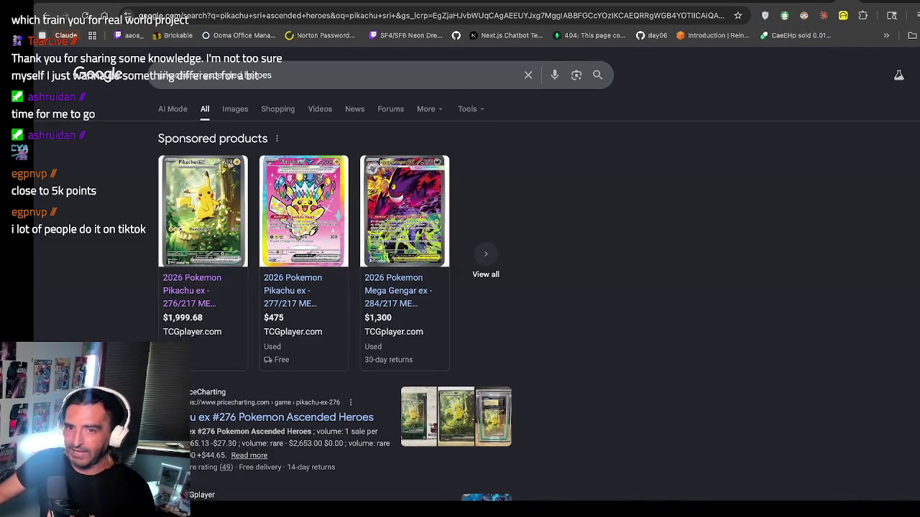
key(ctrl+Tab)
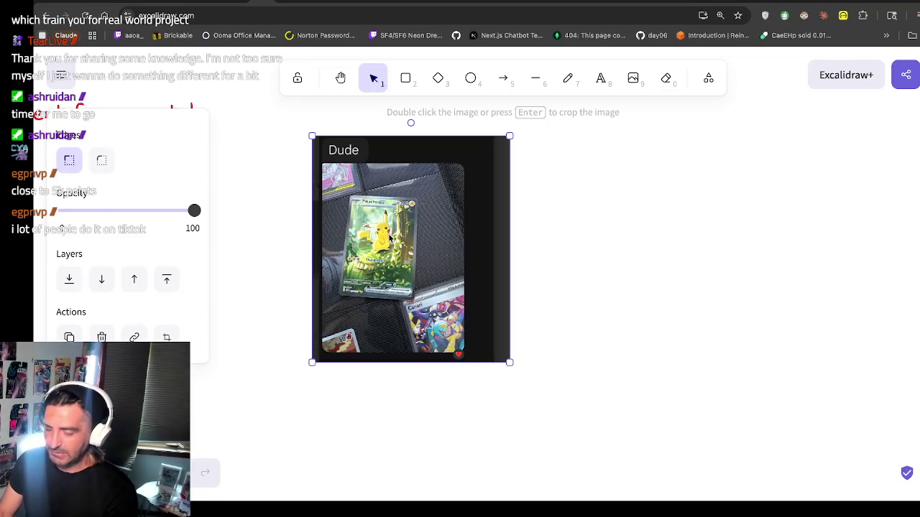
key(Delete)
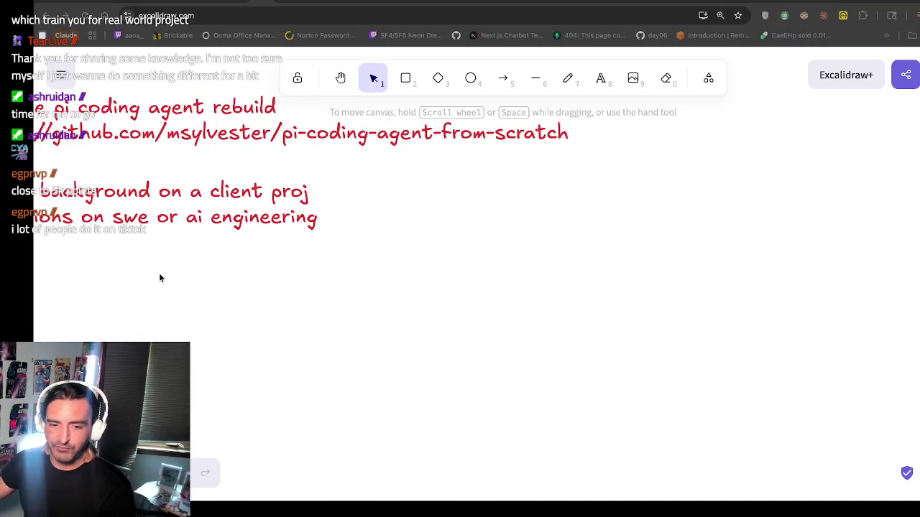
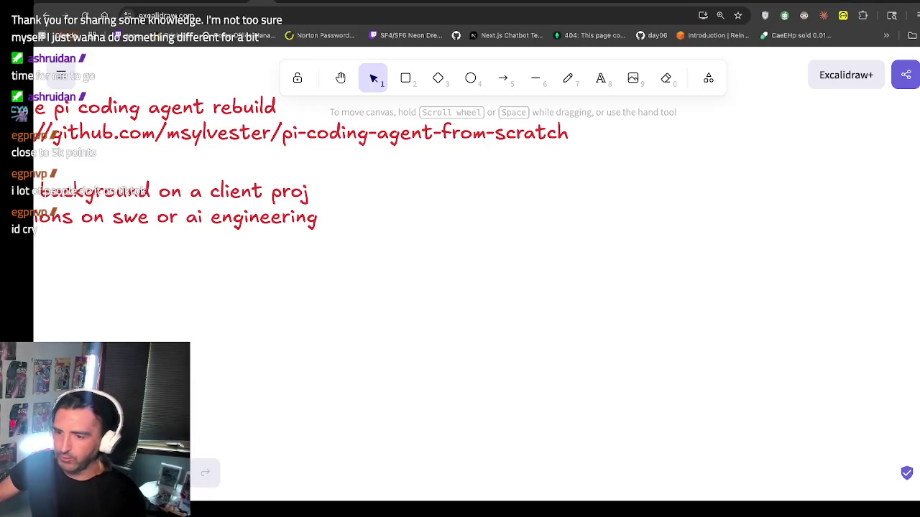
Pan across the finished stream notes, then bring up the YouTube jungle mix video page.
scroll(437, 239, left, 4)
scroll(437, 239, up, 1)
scroll(323, 248, left, 3)
scroll(323, 248, down, 1)
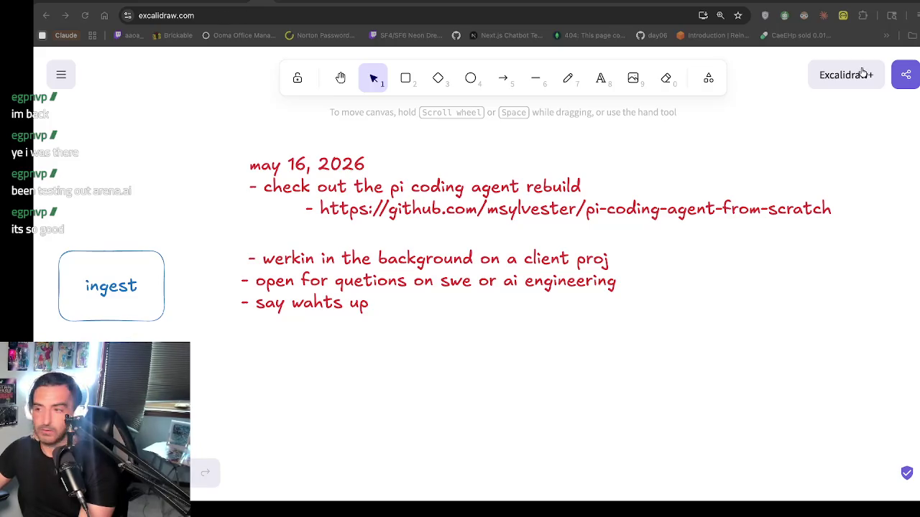
click(243, 2)
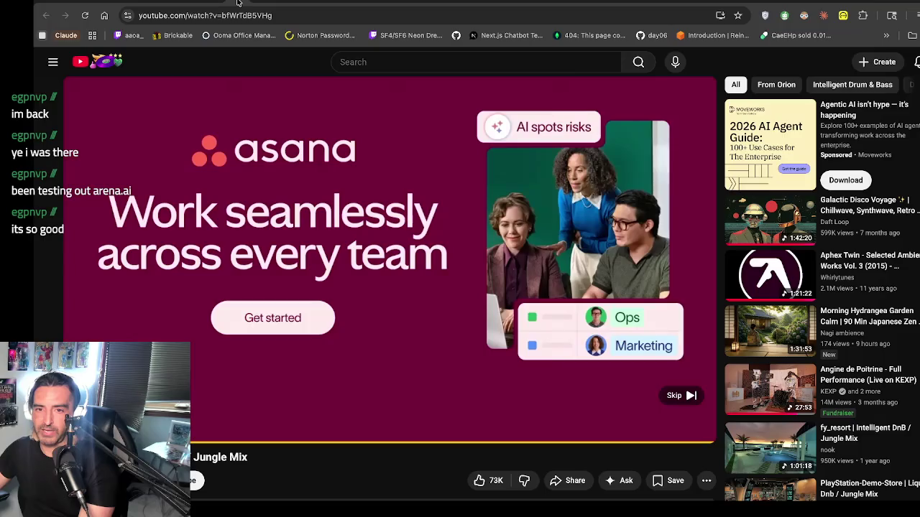
Skip the pre-roll ad so the jungle mix plays, then return to the Excalidraw stream notes.
click(681, 395)
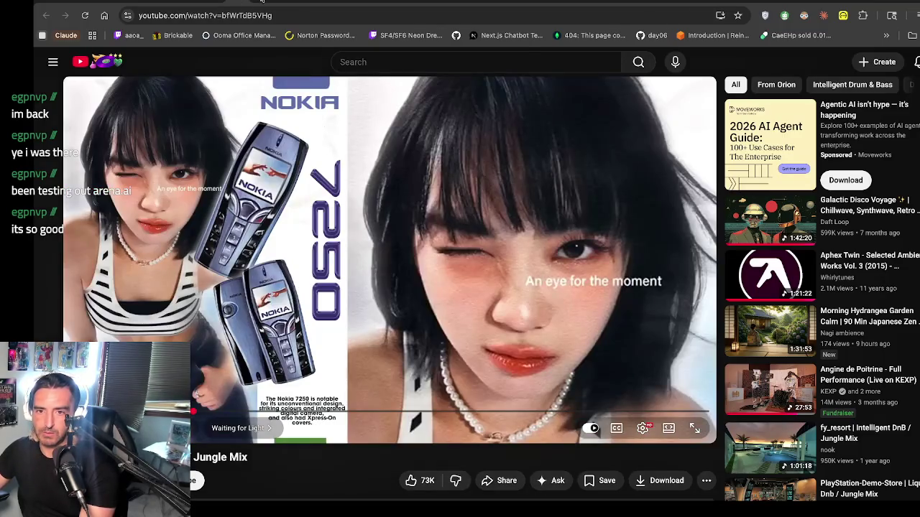
click(263, 2)
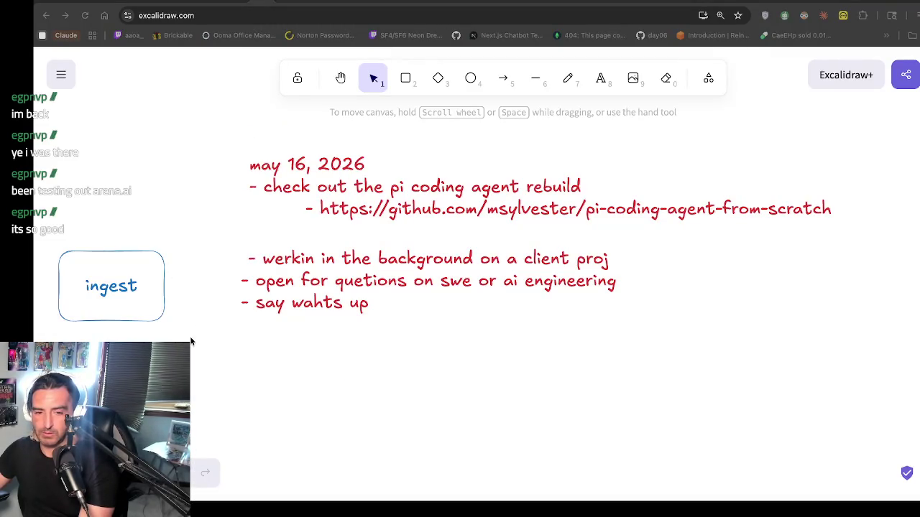